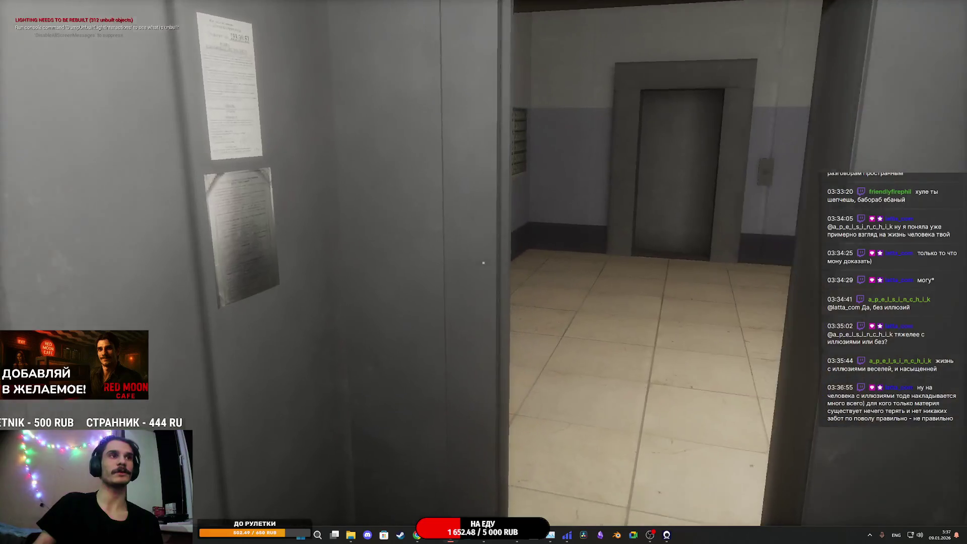
Step: Walk from the lift down the corridor and stairs, then open the front door onto the street
key("w")
key("w")
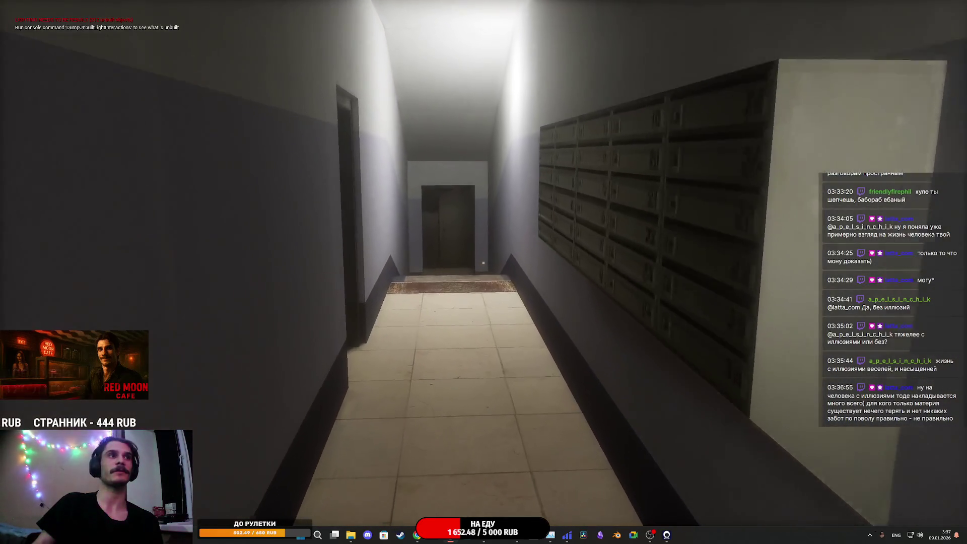
key("w")
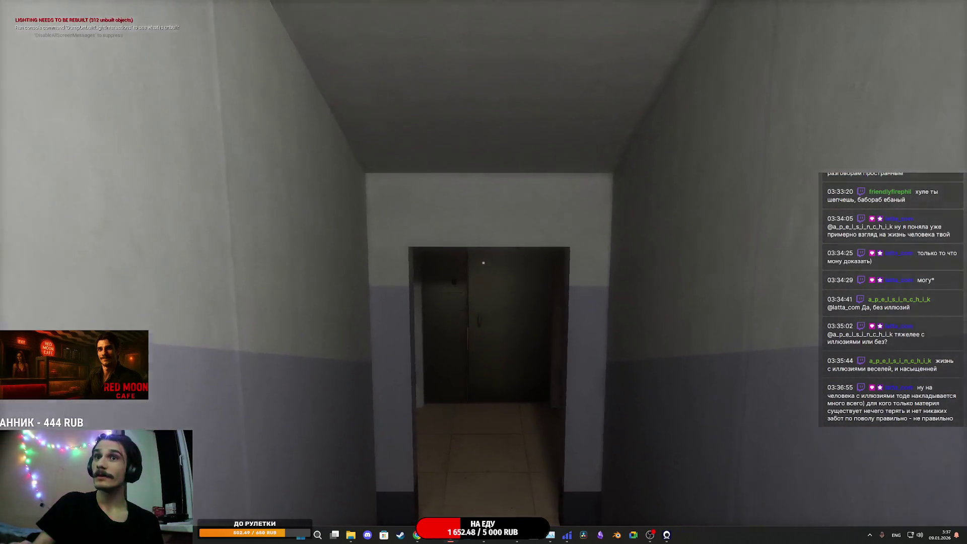
key("w")
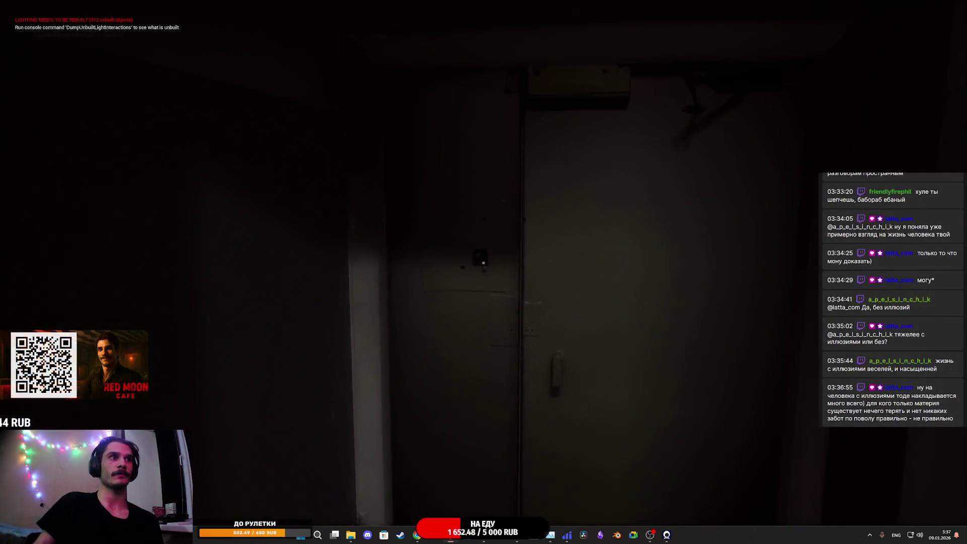
key("e")
Step: Follow the sidewalk past the bench to the street facing the billboard and corner shop
key("w")
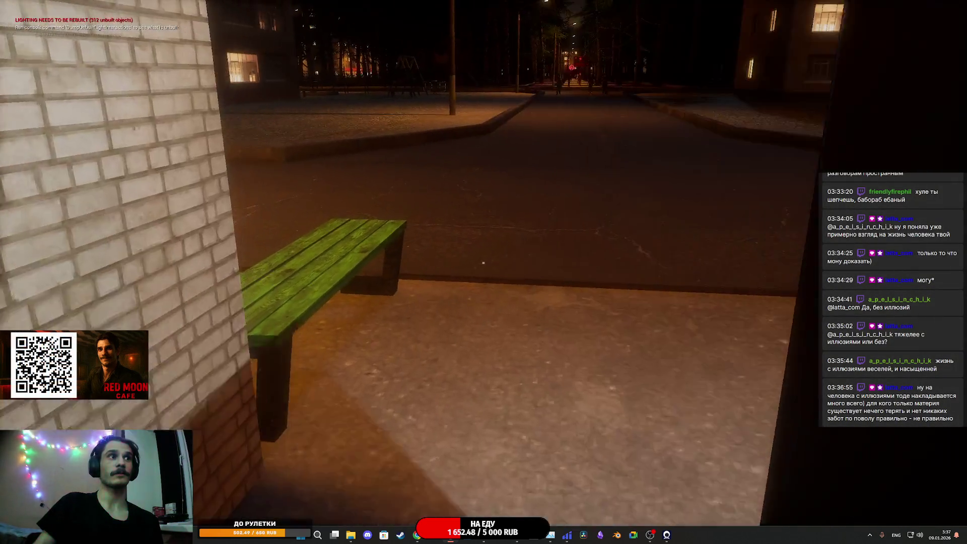
key("w")
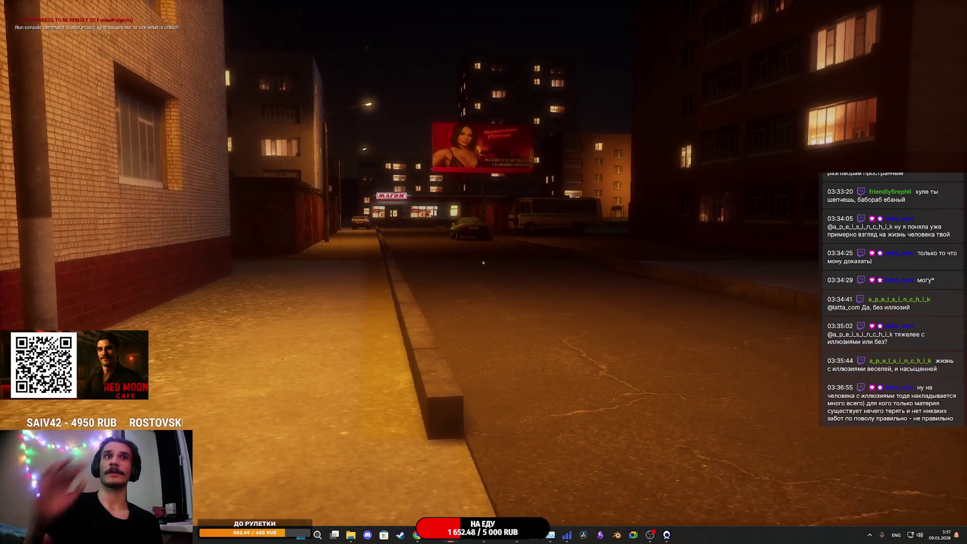
key("w")
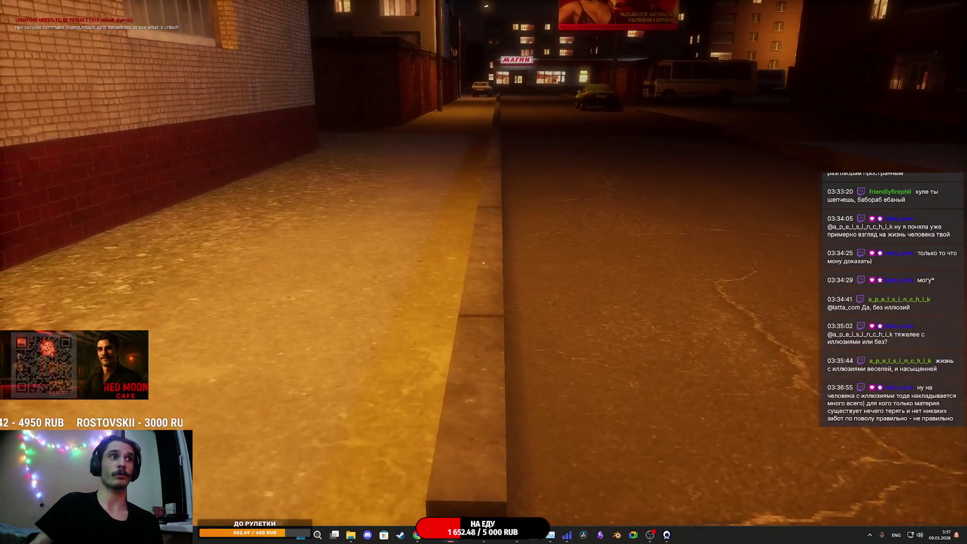
key("w")
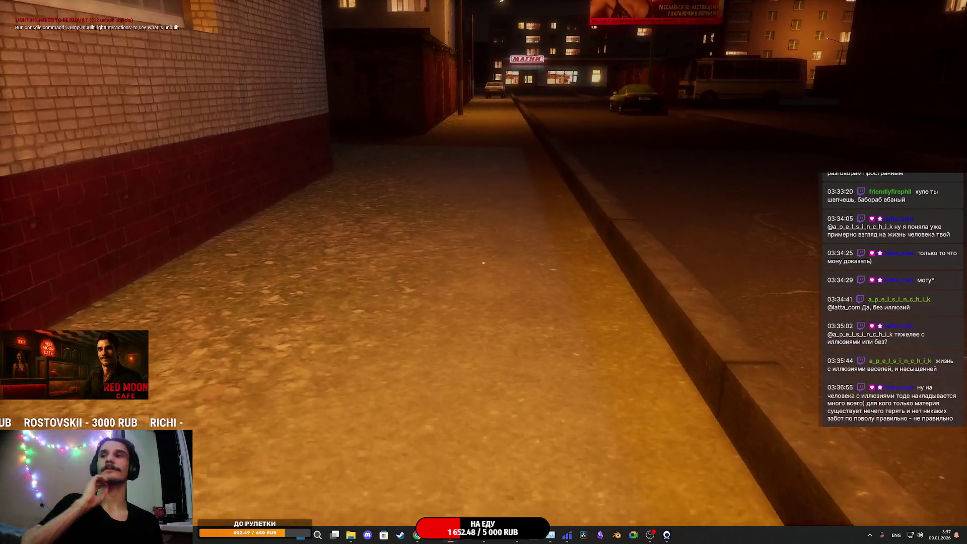
key("w")
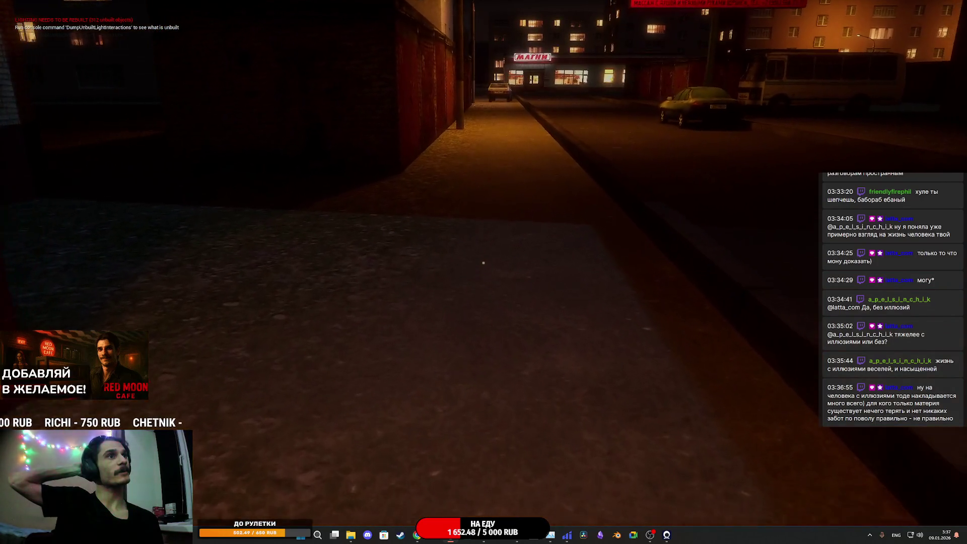
key("w")
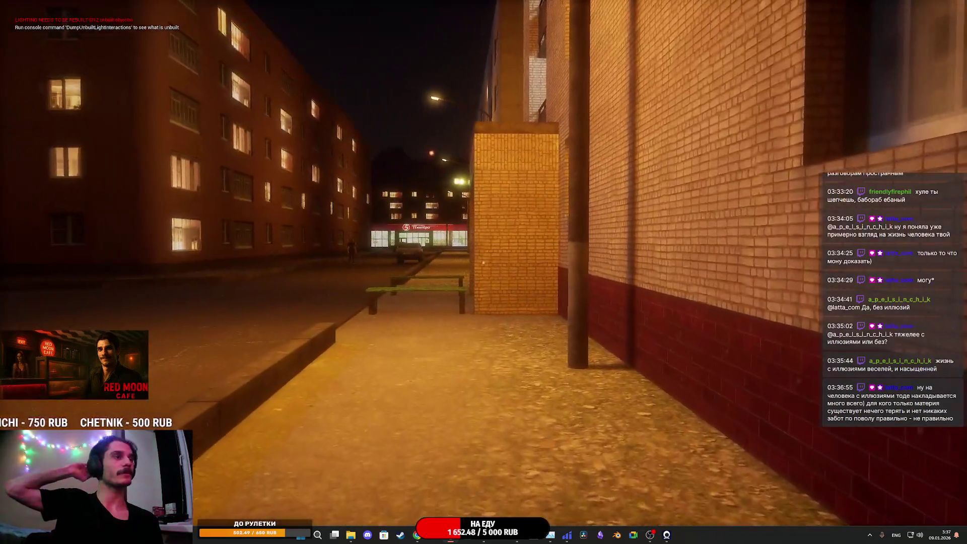
key("w")
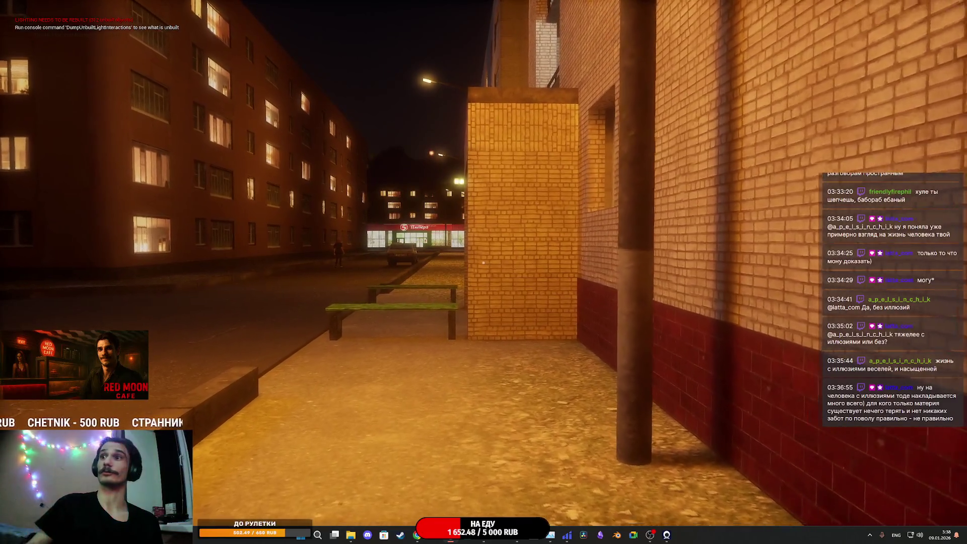
key("w")
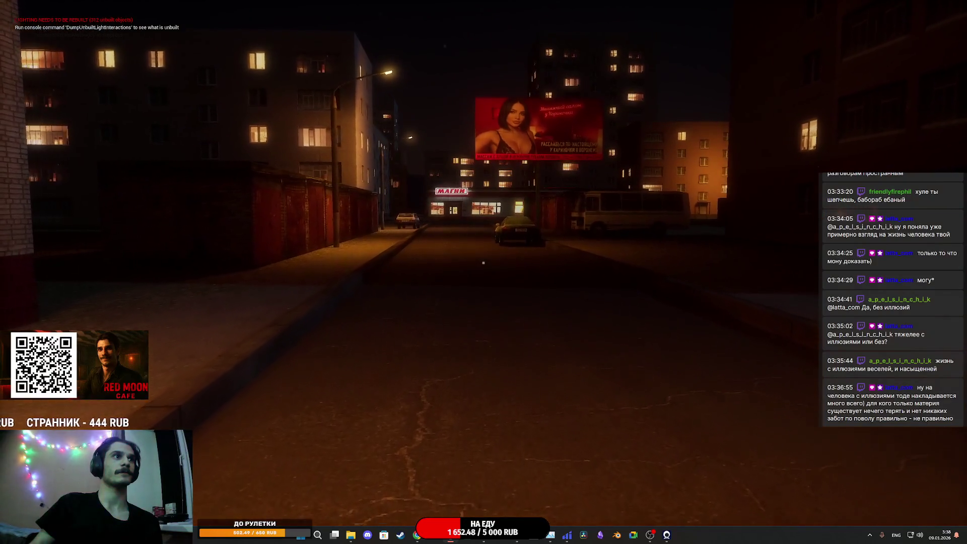
key("w")
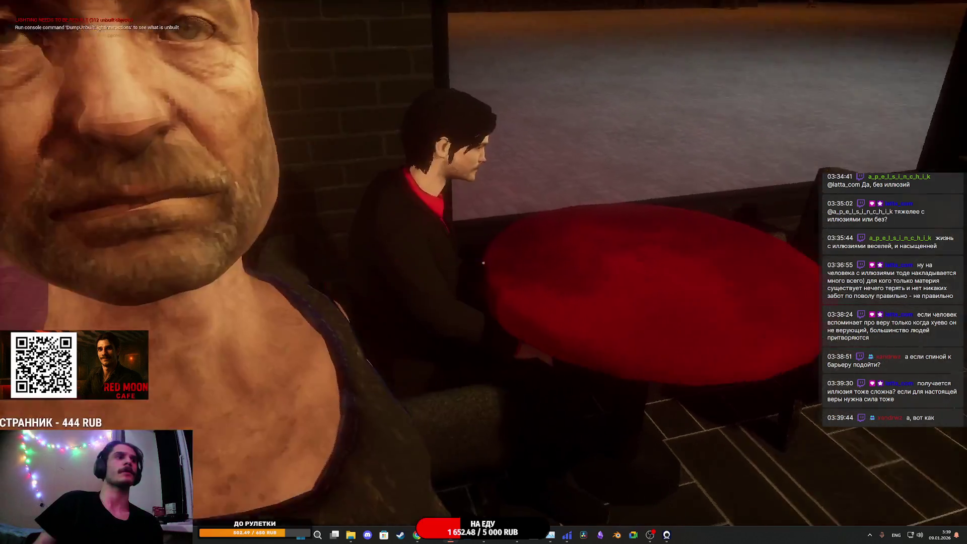
Step: Switch on the toilet light and step into the restroom
key("w")
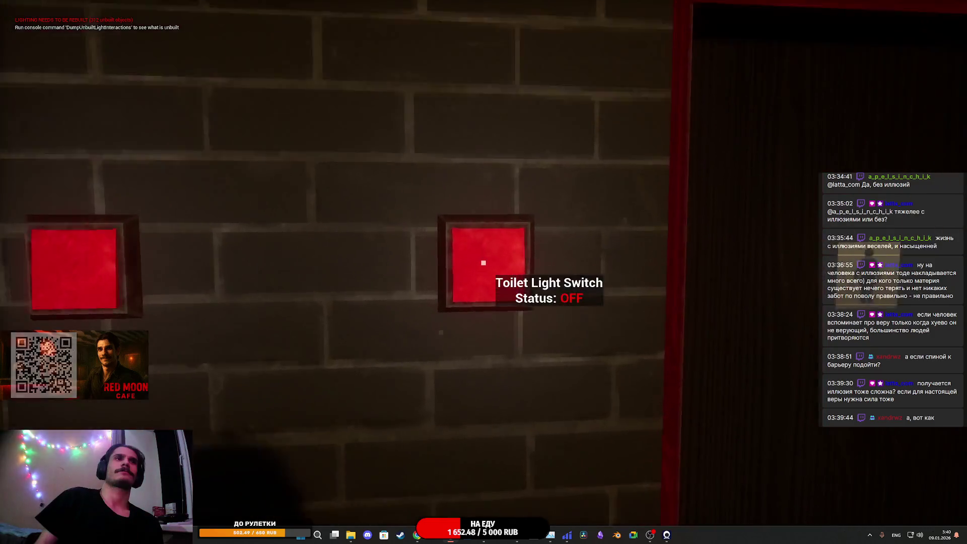
key("e")
key("w")
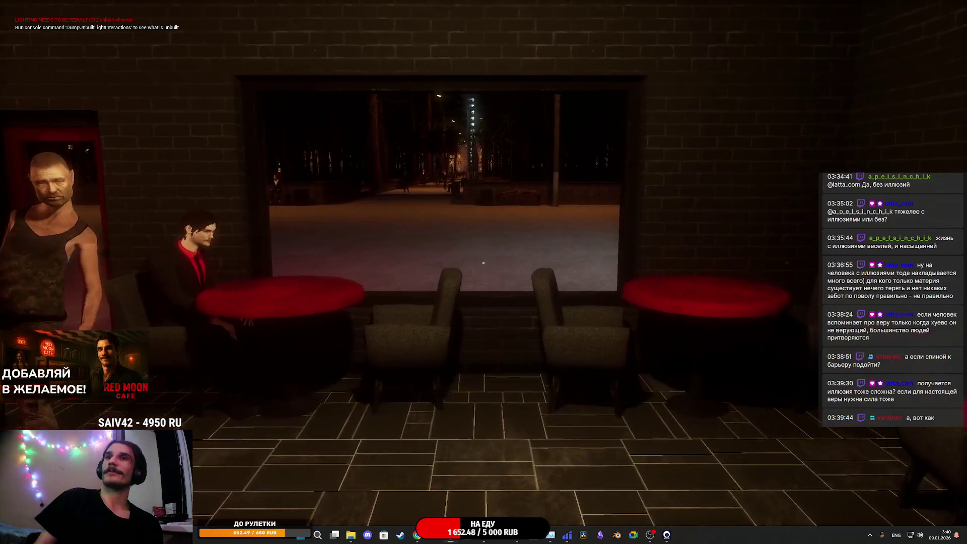
Step: Walk past the bar and out the exit door into the park square
key("w")
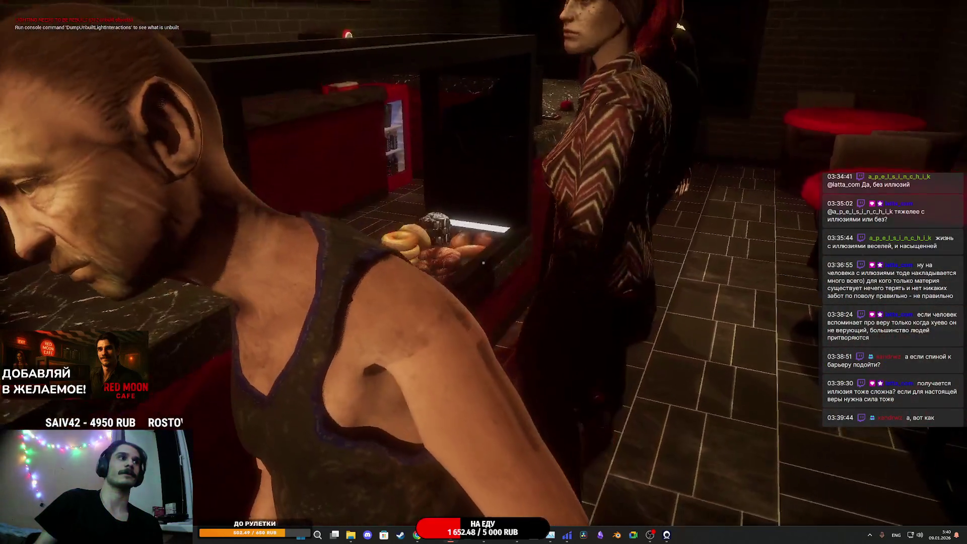
key("w")
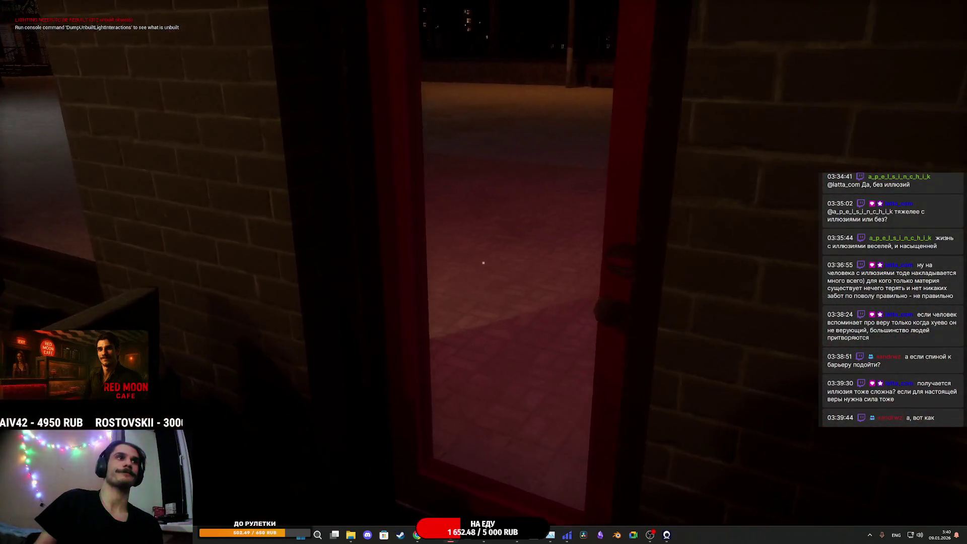
key("w")
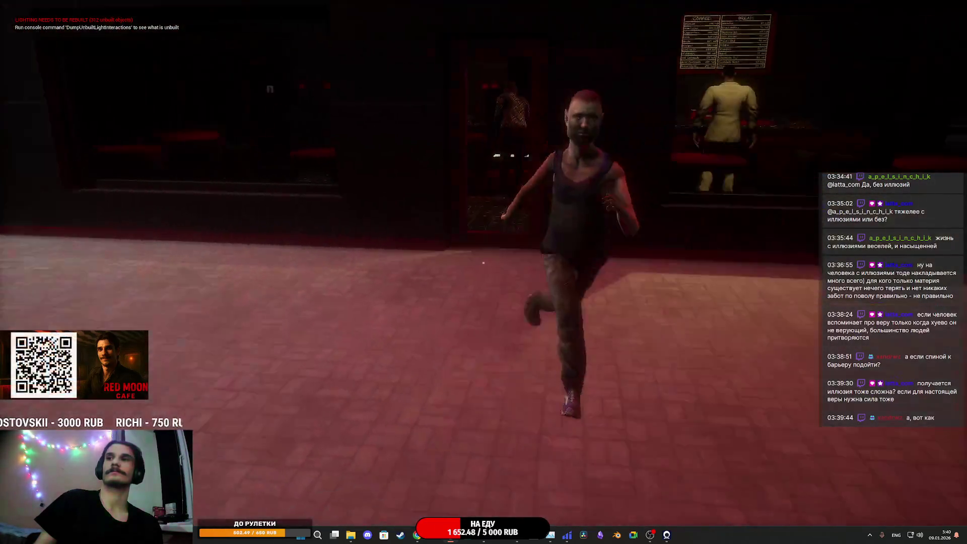
key("s")
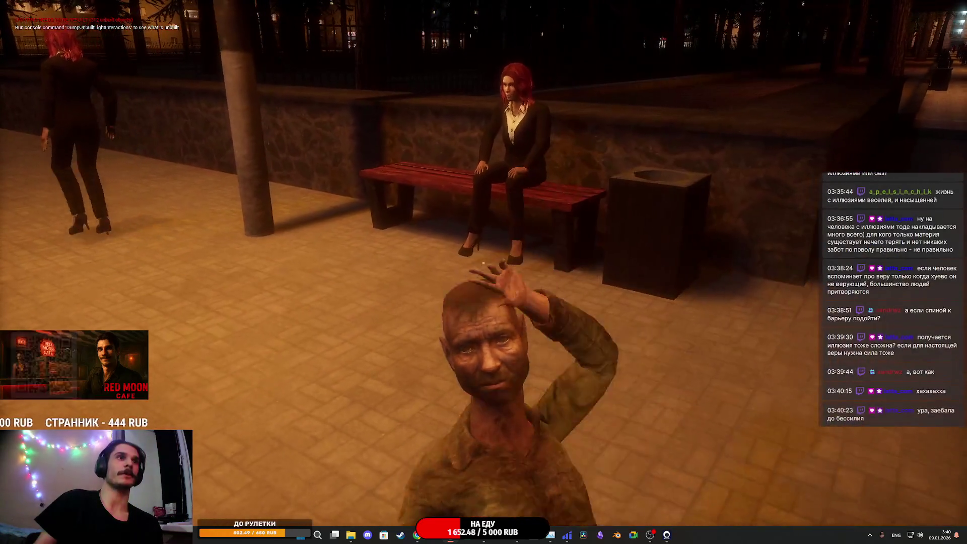
key("w")
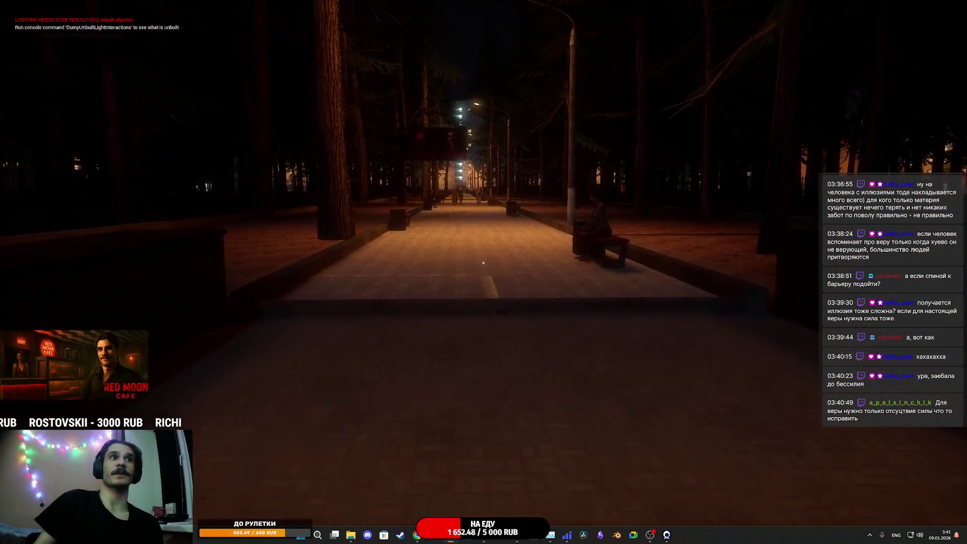
Step: Walk along the park alley past the seated woman toward the Red Moon Cafe
key("w")
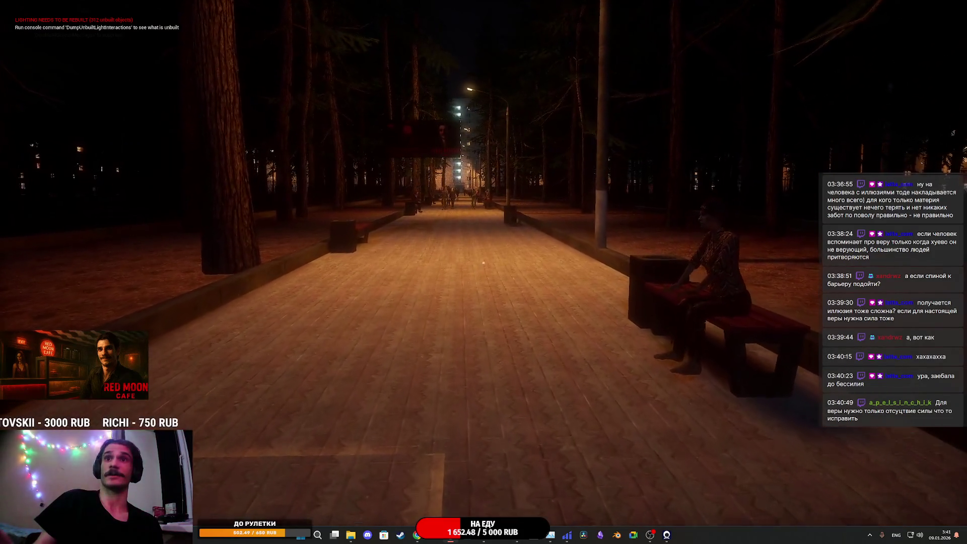
key("w")
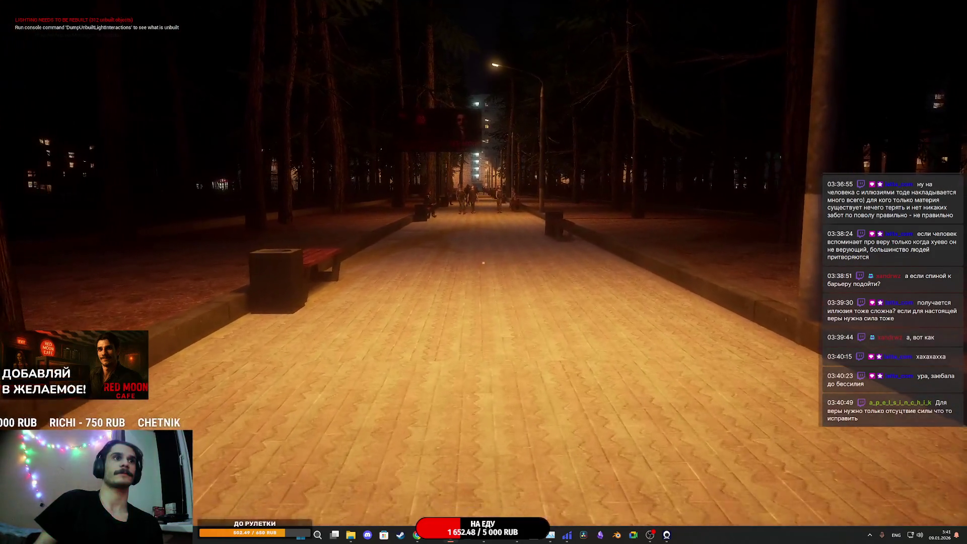
key("w")
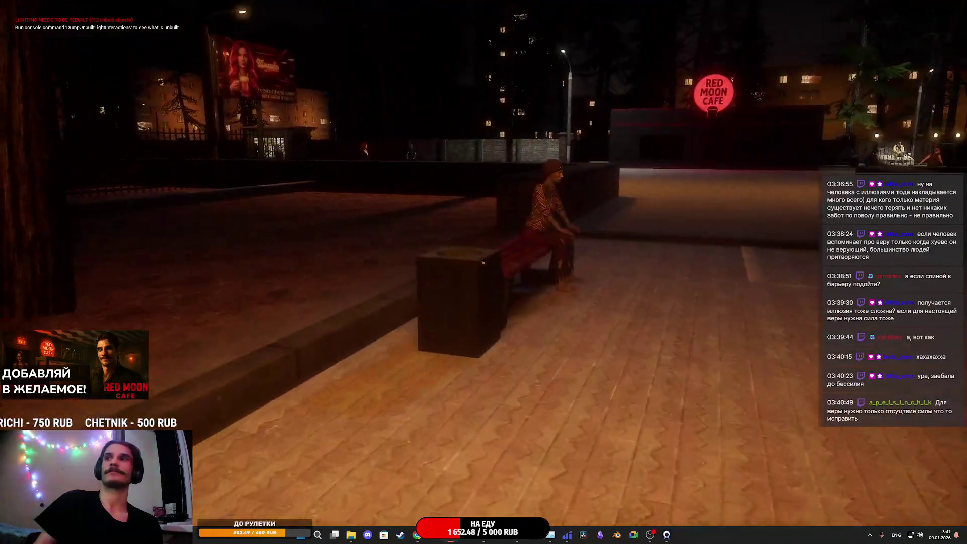
key("w")
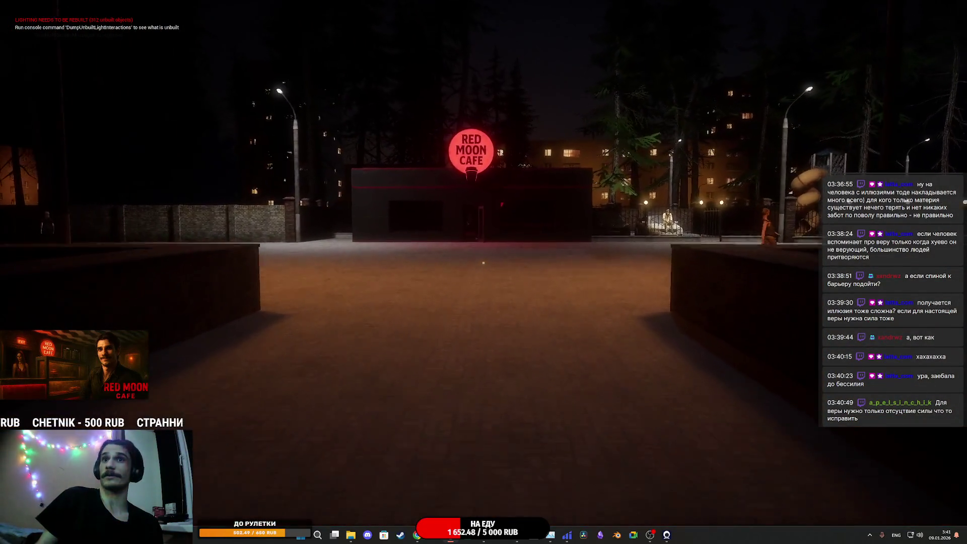
key("w")
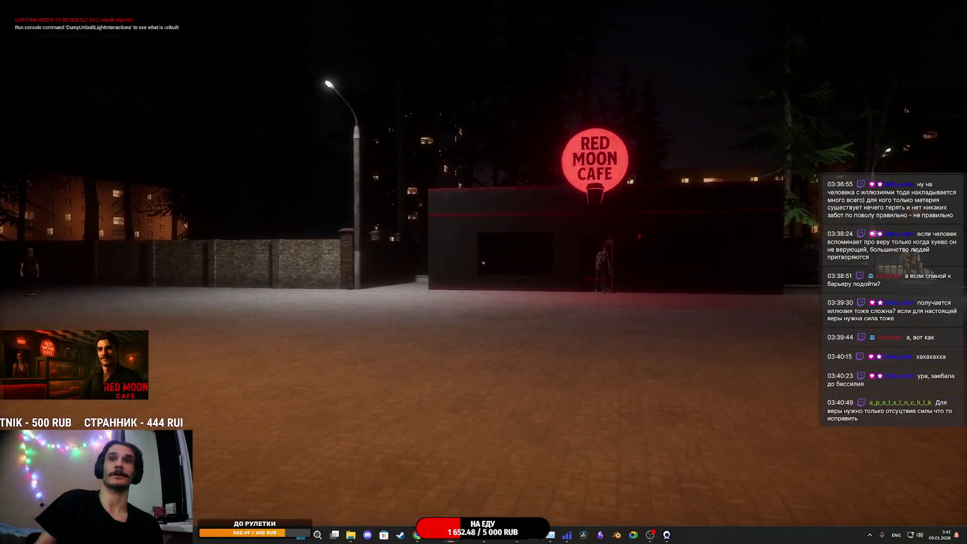
key("w")
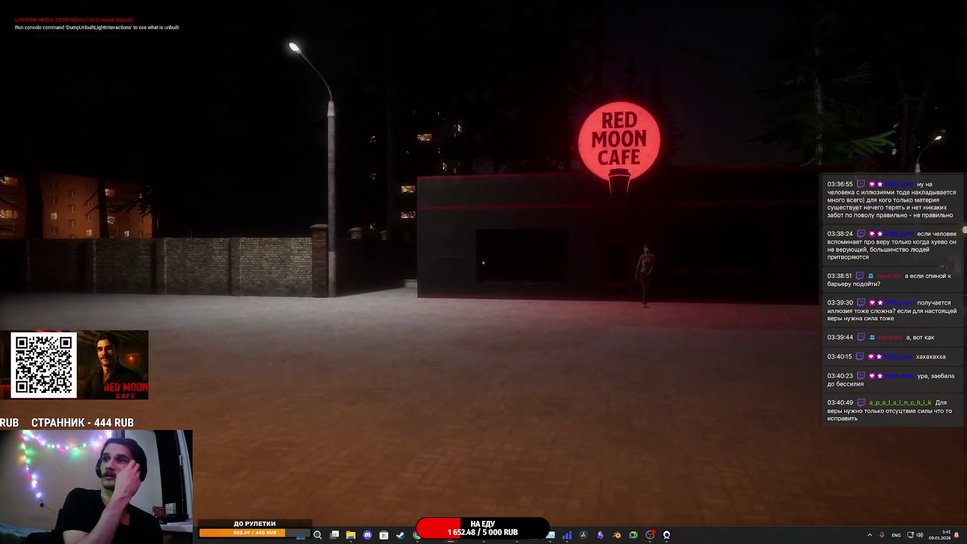
Step: Cross the square past the lit kiosk and follow the brick wall toward the cafe sign
key("w")
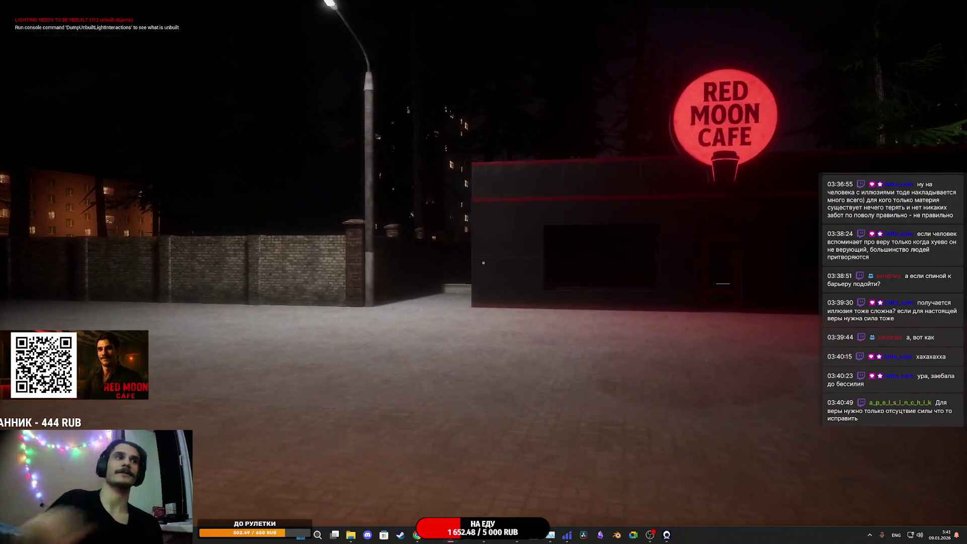
key("w")
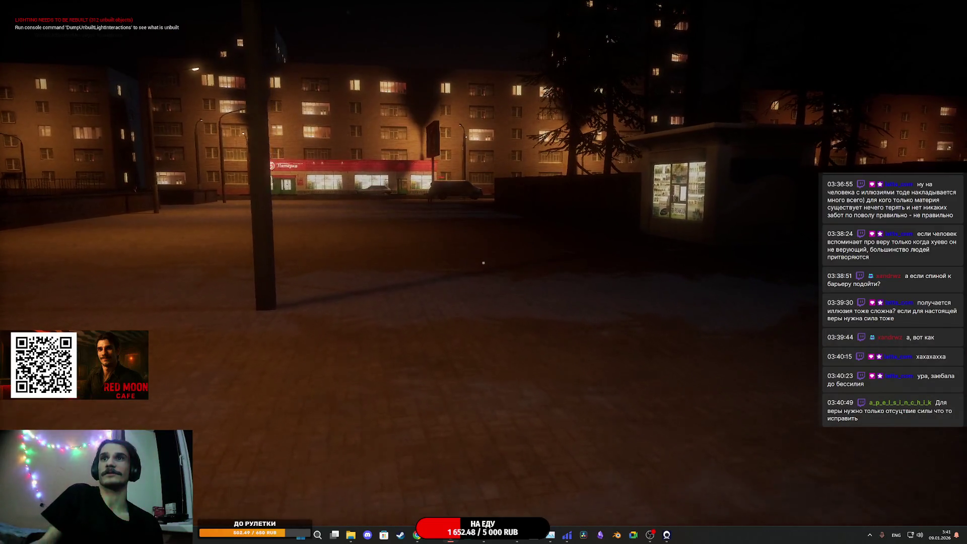
key("w")
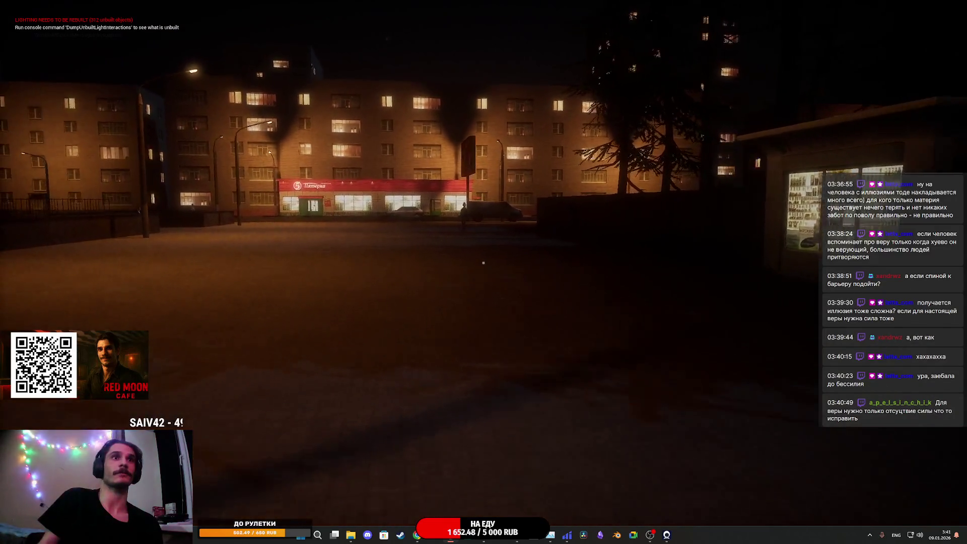
key("w")
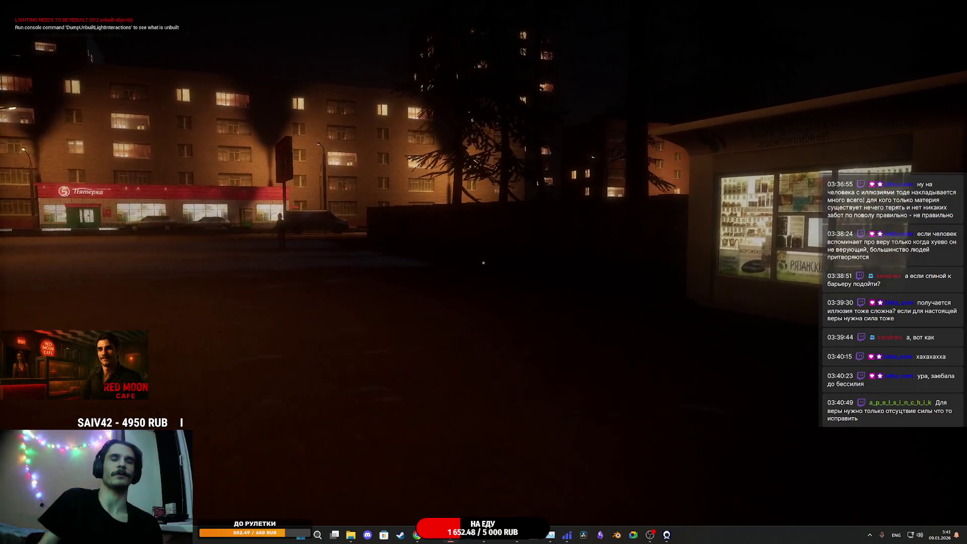
key("w")
key("w")
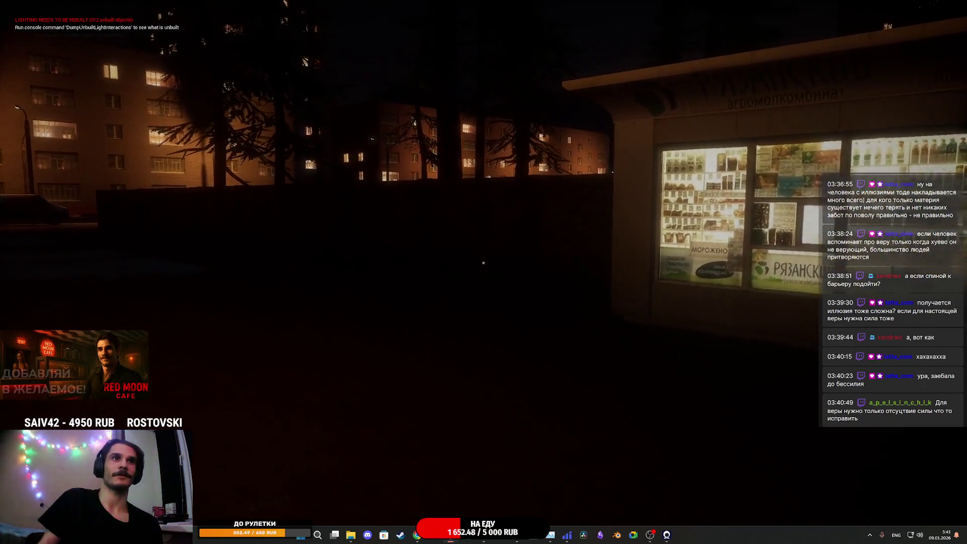
key("w")
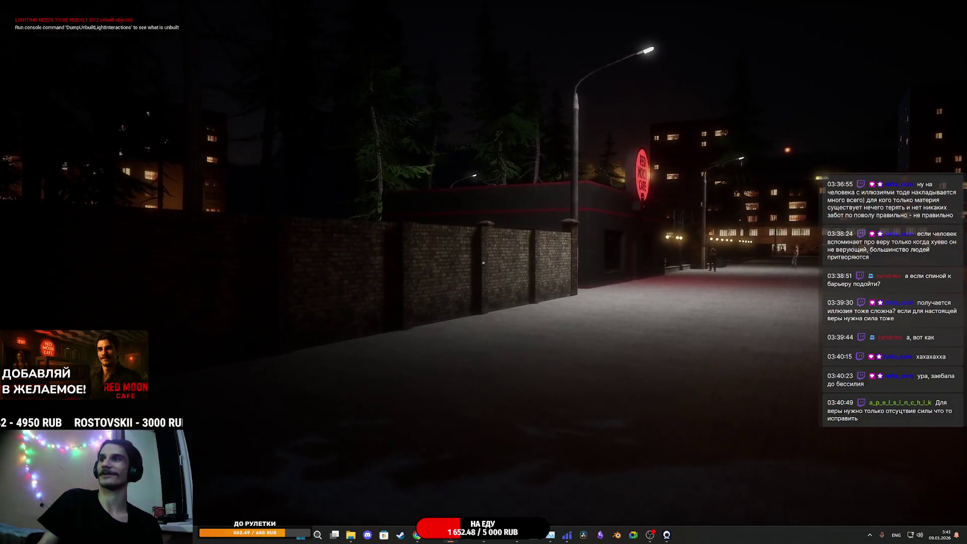
key("w")
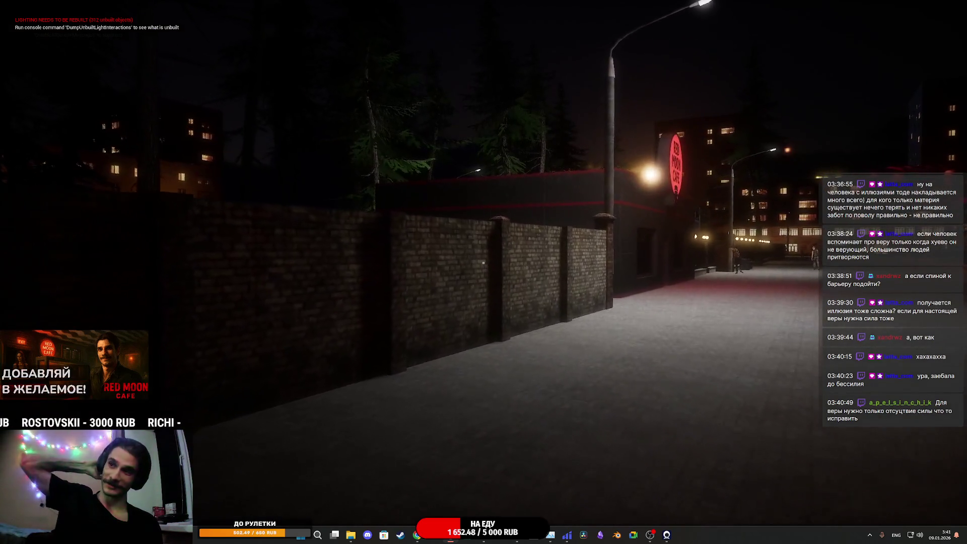
key("w")
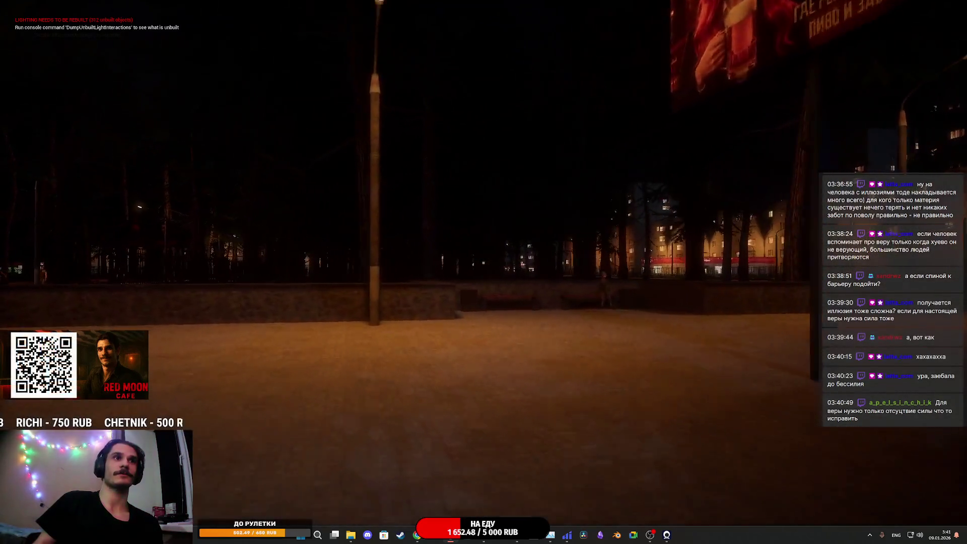
Step: Sit on the free red bench beside the seated man, then stop Play-In-Editor
key("w")
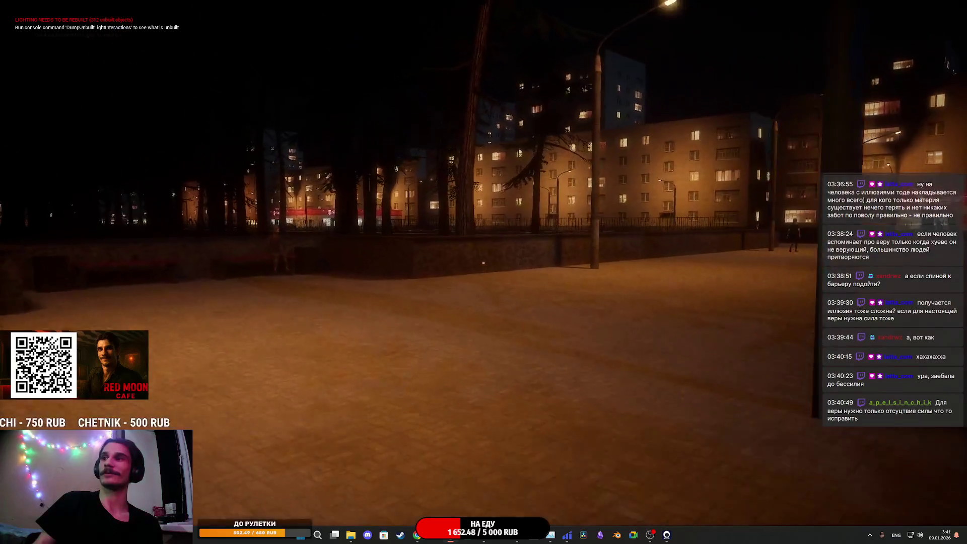
key("w")
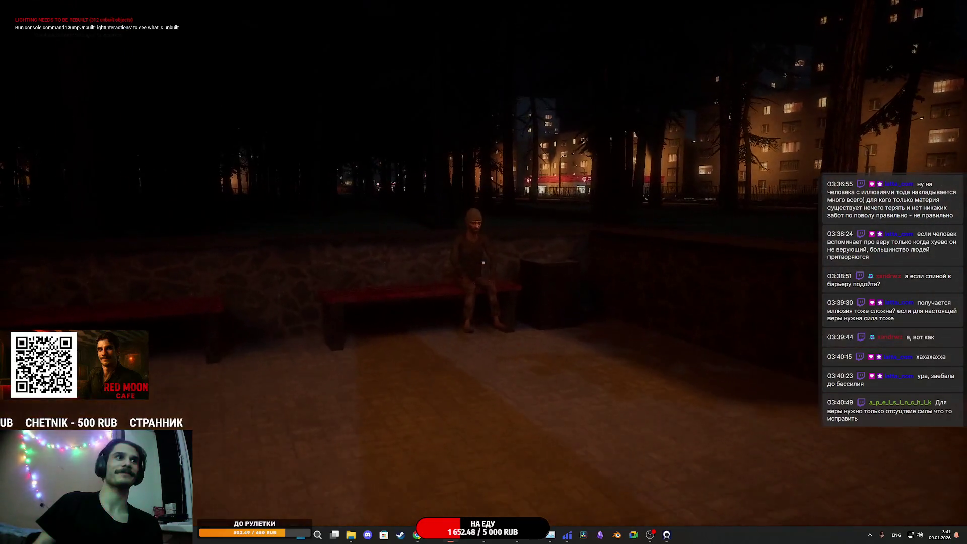
key("w")
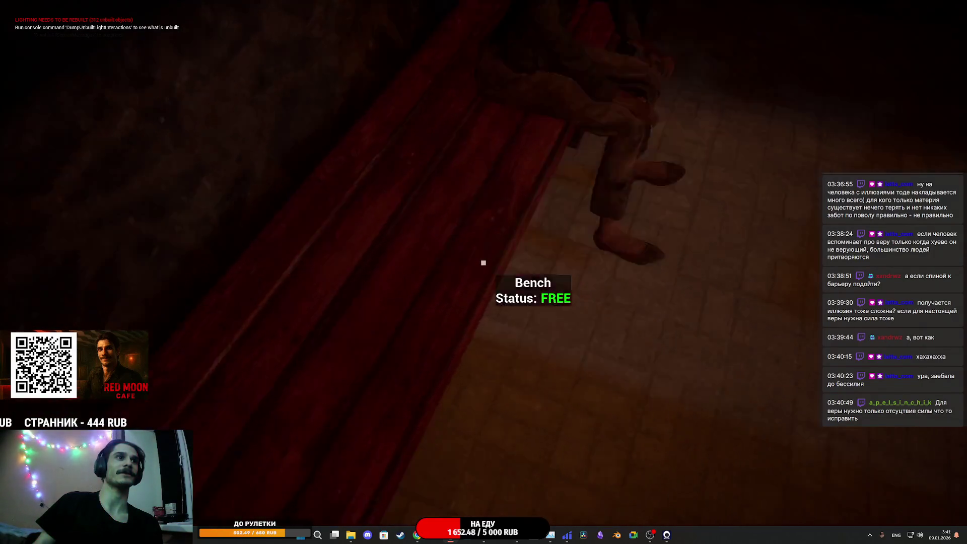
key("w")
key("w")
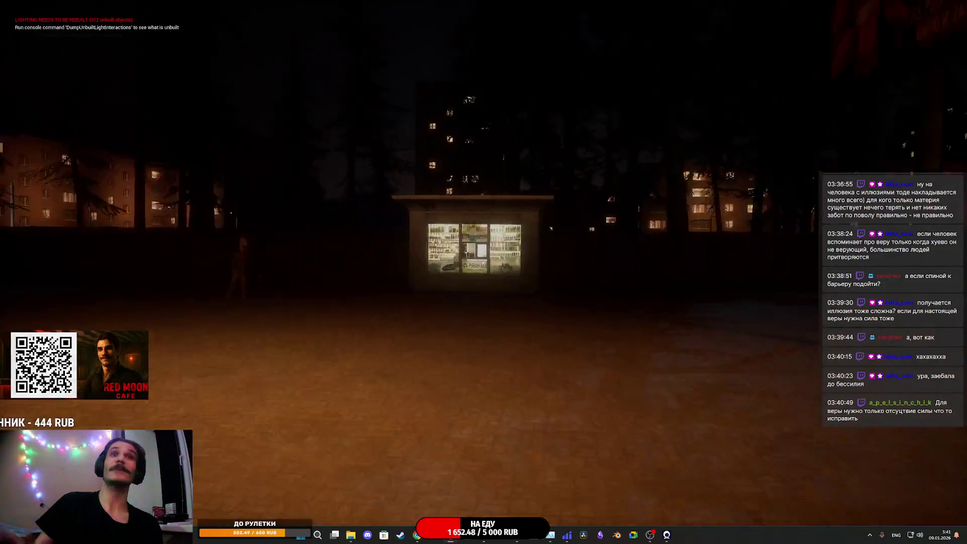
key("w")
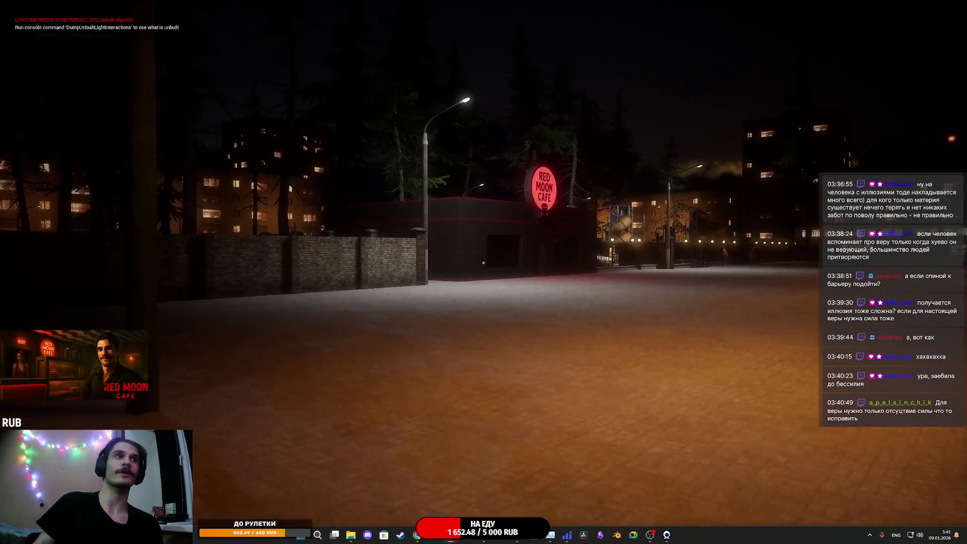
key("w")
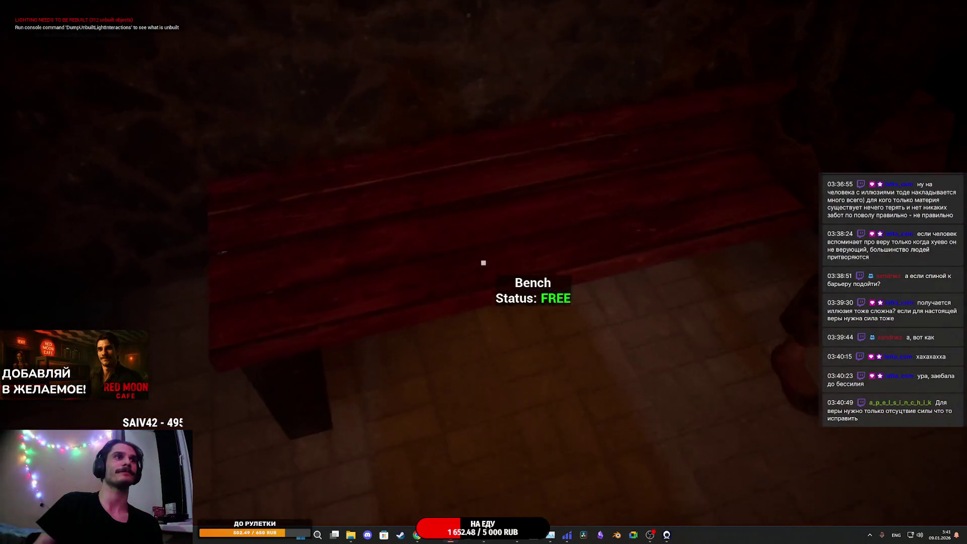
key("e")
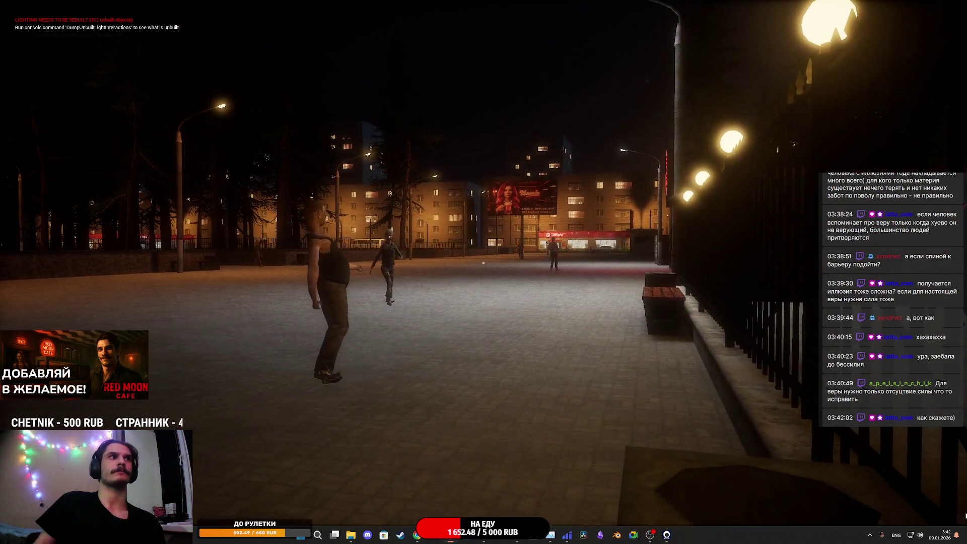
key("Escape")
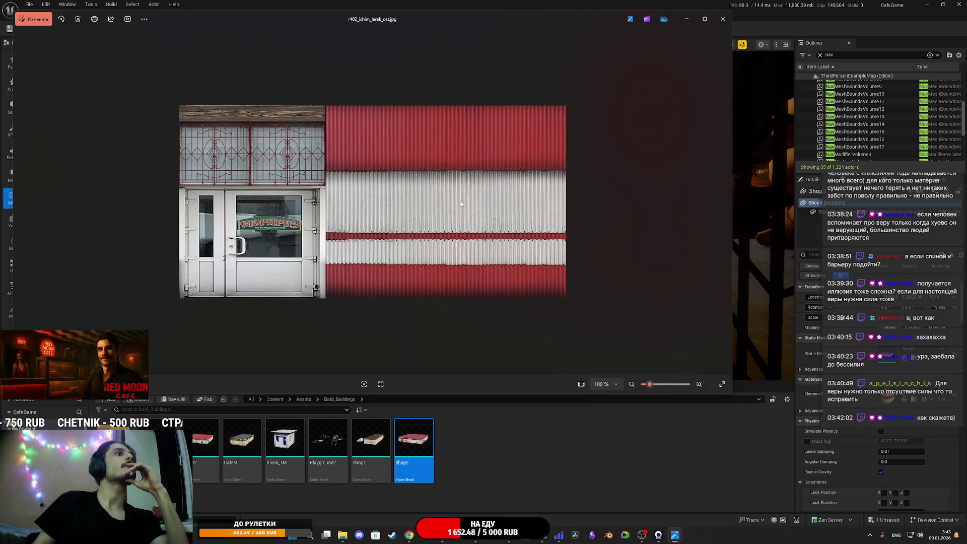
Step: Close the Photos preview of r402_ishim_larek_ost.jpg
left_click(721, 21)
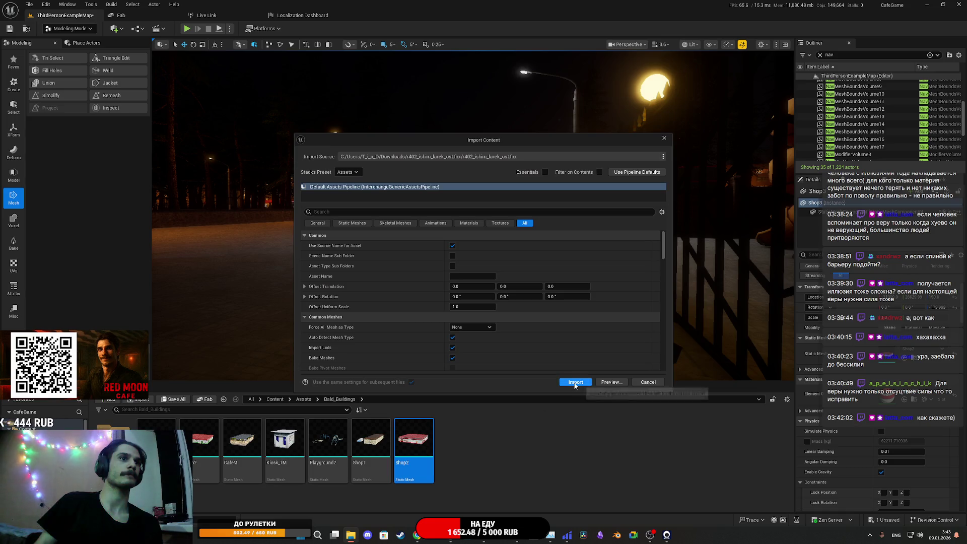
Step: Import r402_ishim_lavok_ost.fbx, rename the new mesh BusStop, and open the Tex folder
left_click(574, 382)
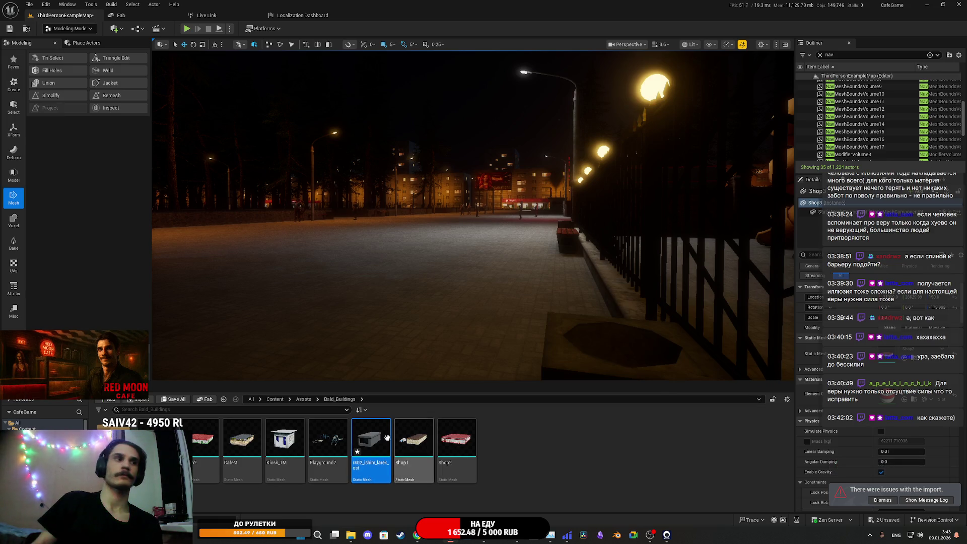
key("F2")
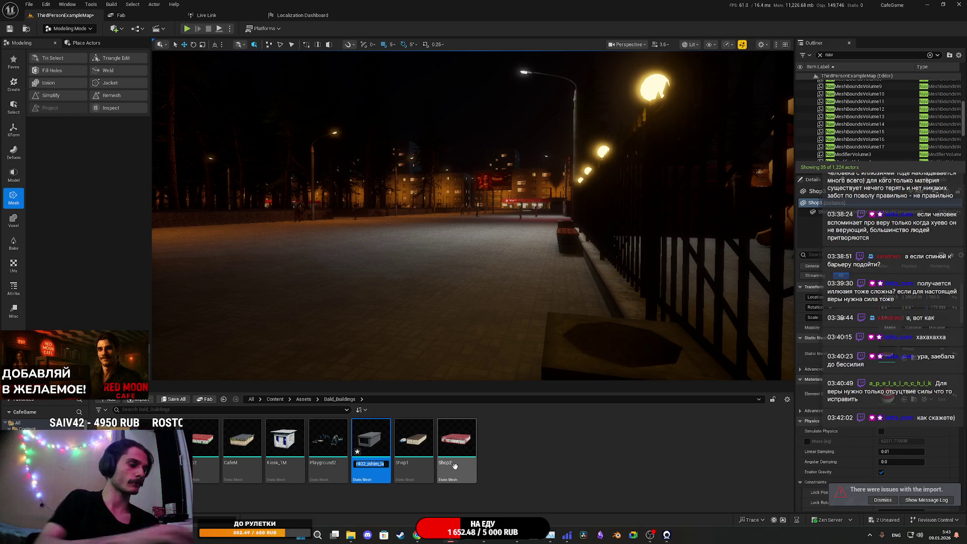
type("BusStop")
key("Return")
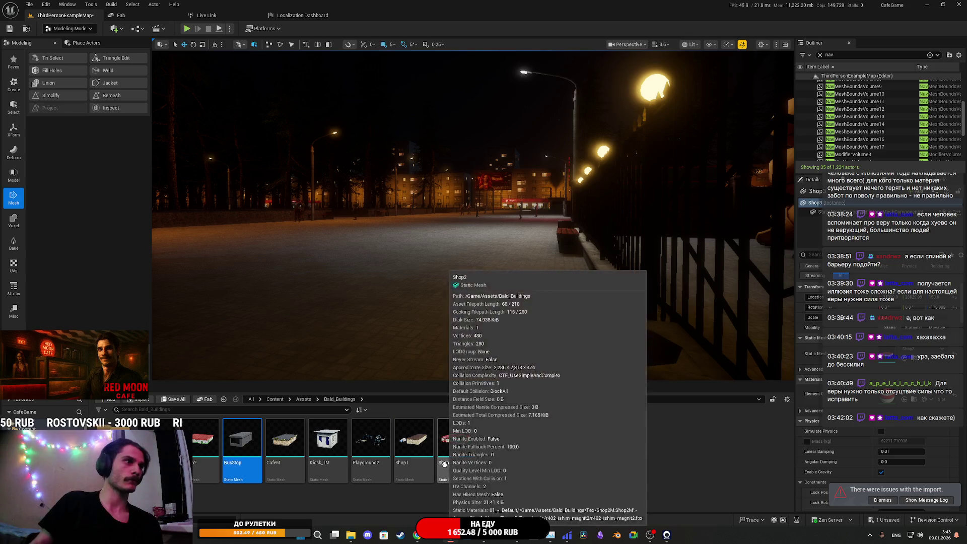
double_click(121, 443)
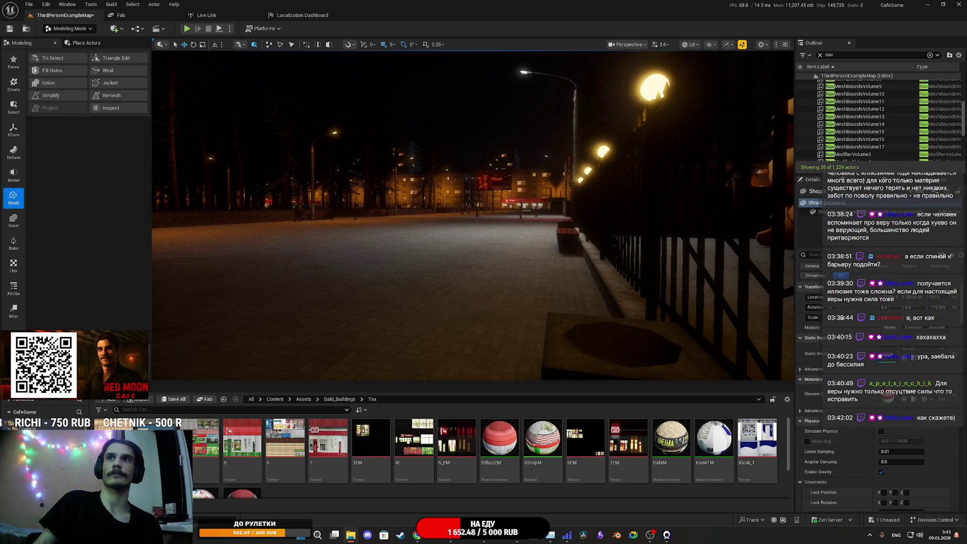
Step: Import texture 8 into the Tex folder and duplicate the CafeM material instance
left_click_drag(663, 496, 663, 496)
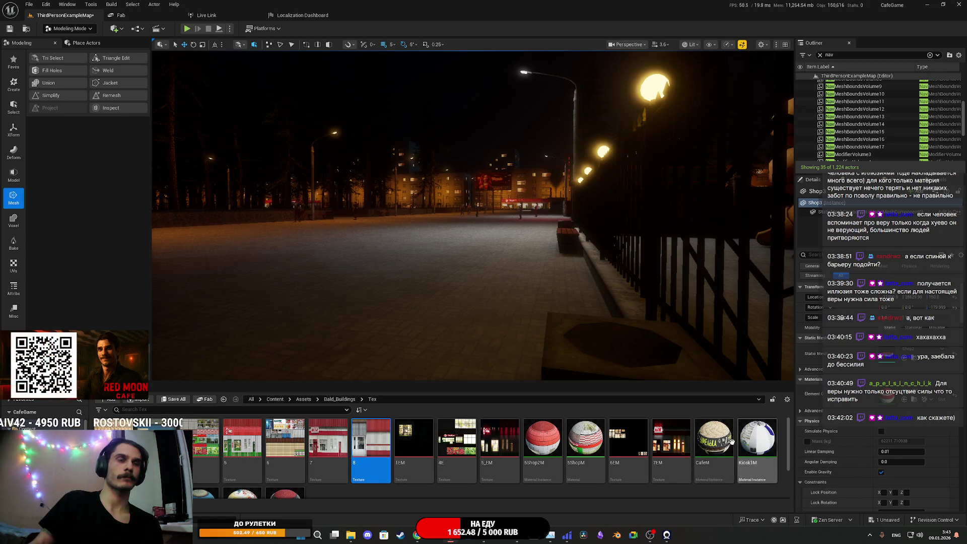
left_click(715, 442)
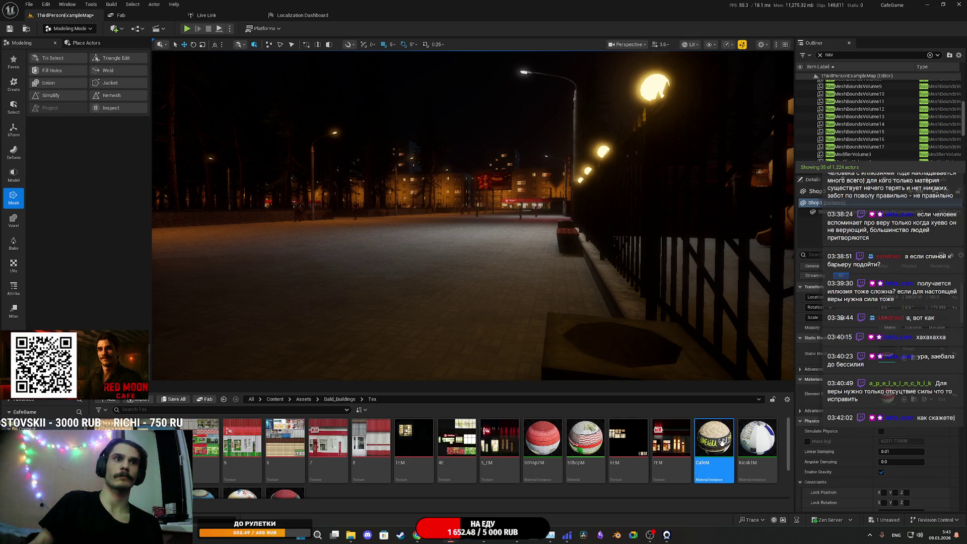
right_click(721, 443)
left_click(759, 275)
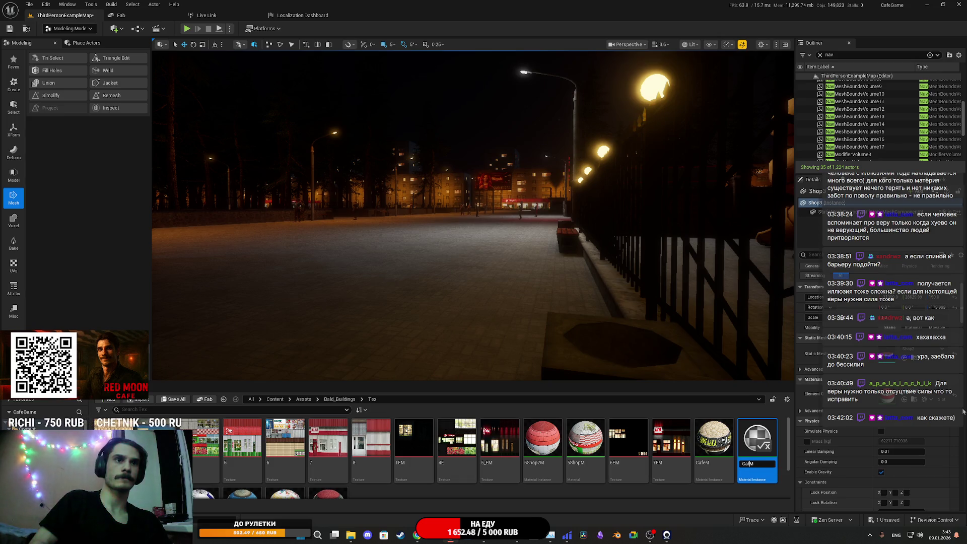
Step: Name the copy BusStopM, fixing its typo, then select texture 8 and return to Bald_Buildings
type("BusStupM")
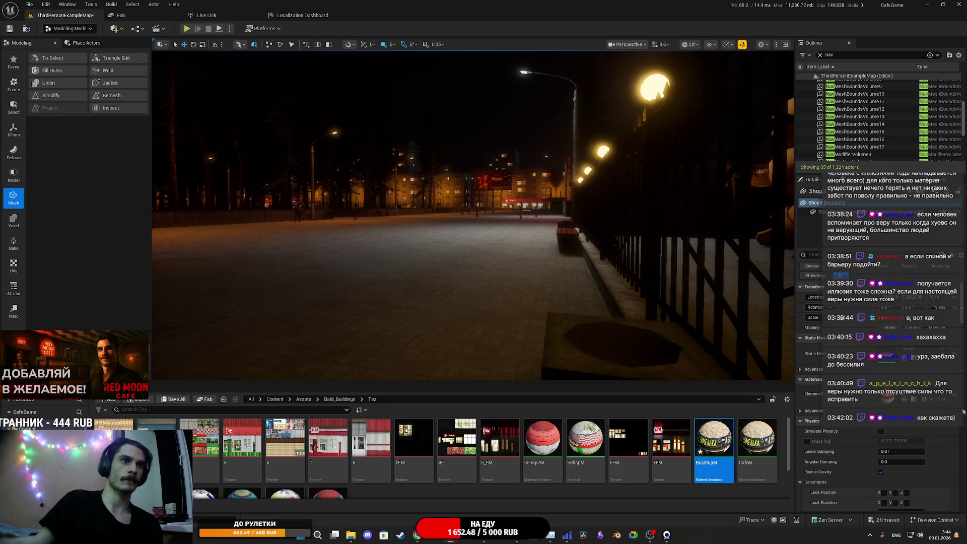
left_click(708, 464)
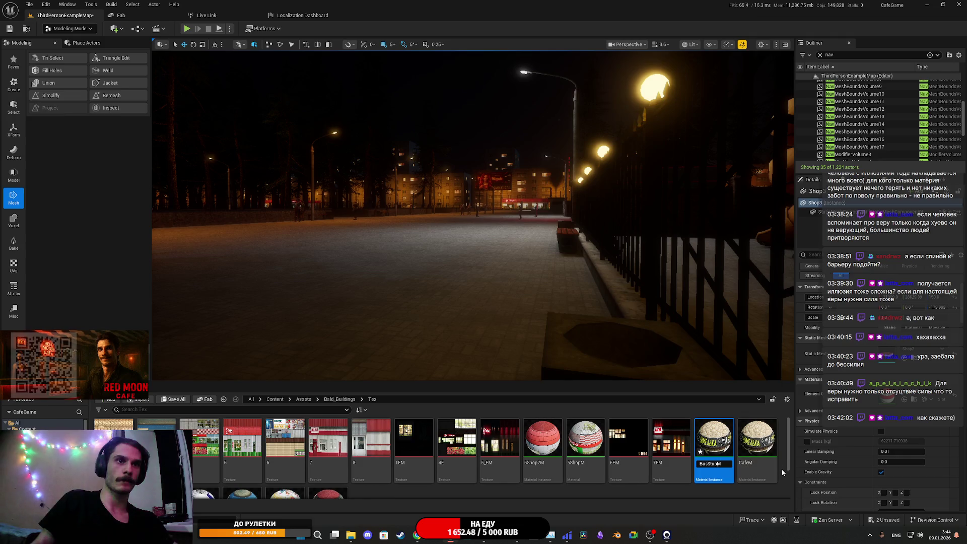
key("BackSpace")
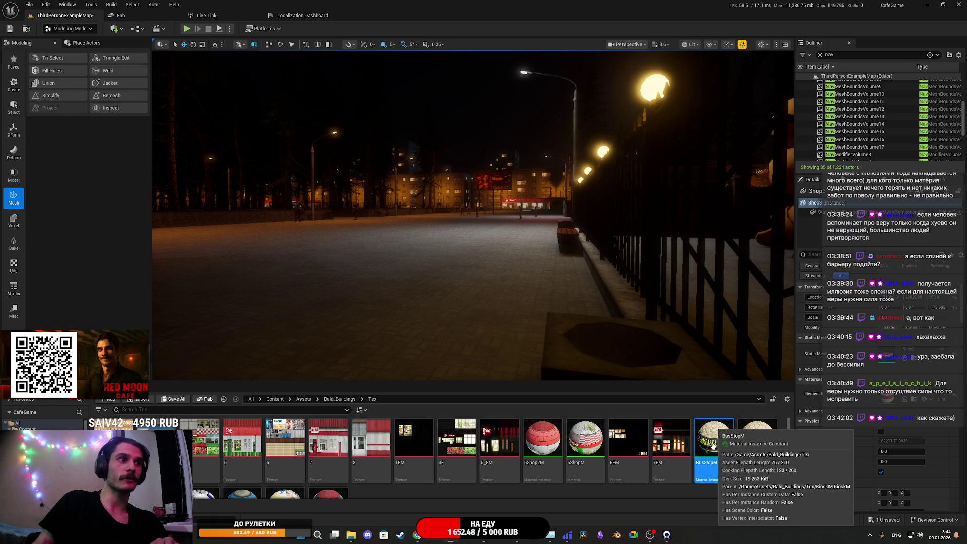
key("Return")
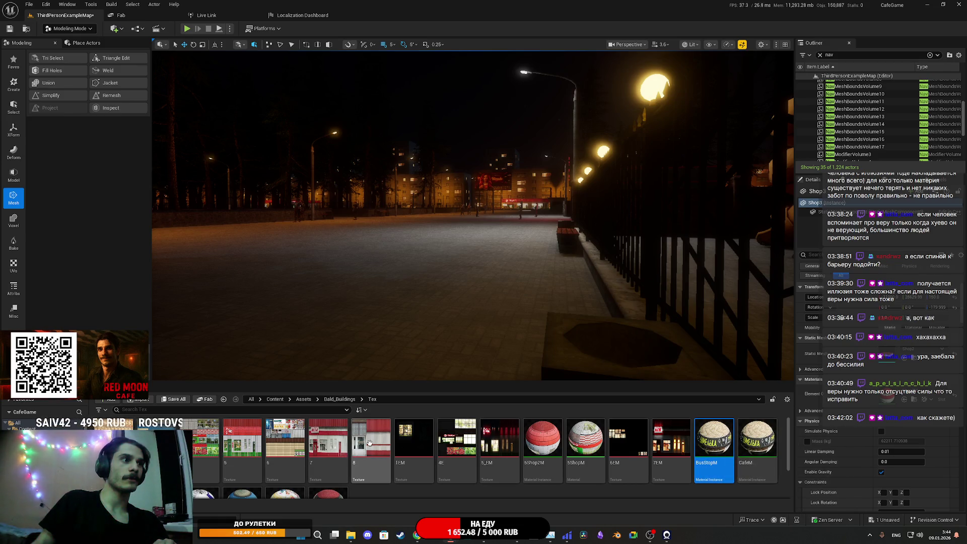
left_click(372, 443)
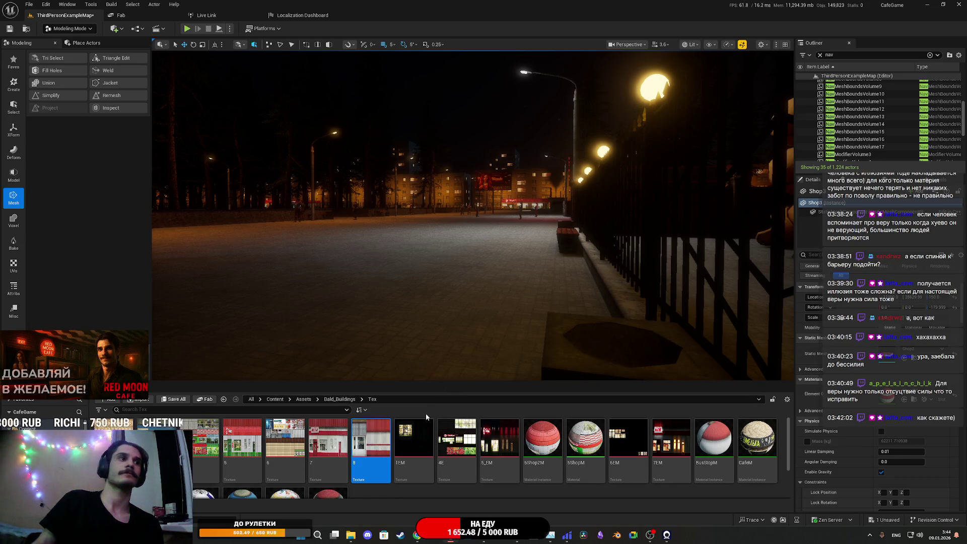
left_click(339, 400)
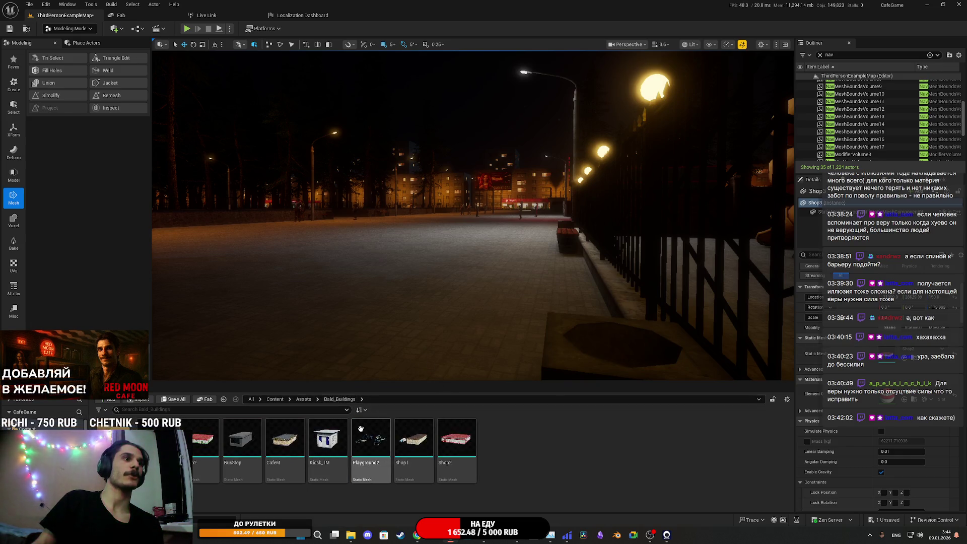
Step: Select the BusStop mesh, then reopen the Tex folder and select texture 8
left_click(456, 441)
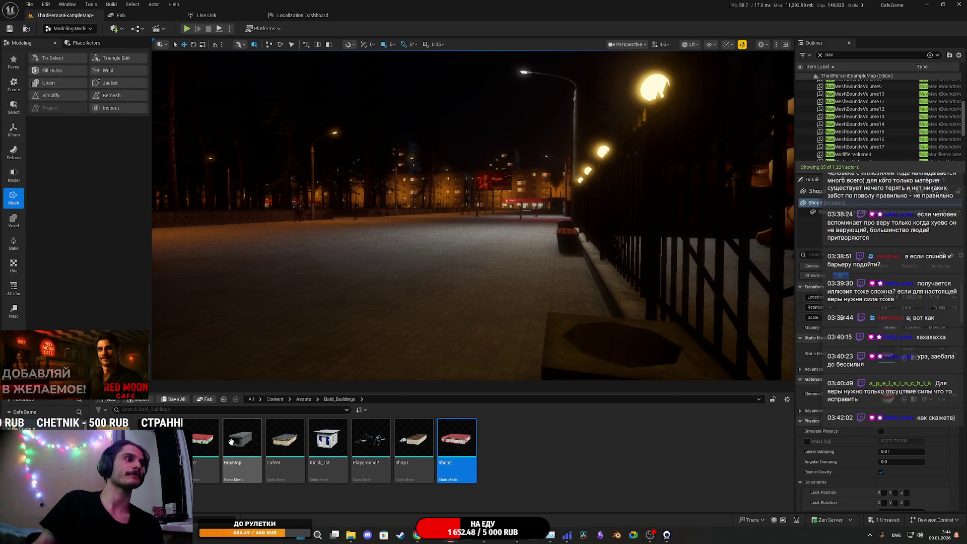
left_click(248, 441)
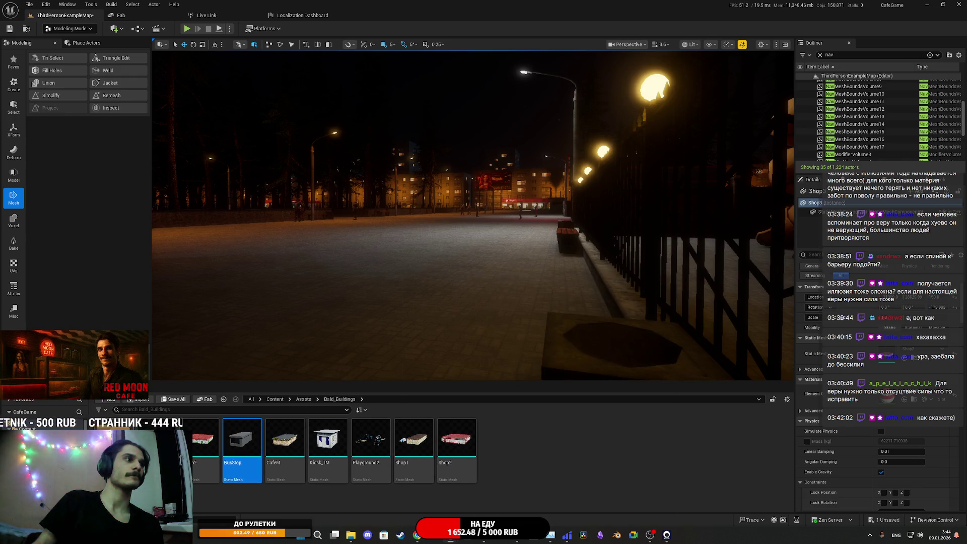
double_click(114, 438)
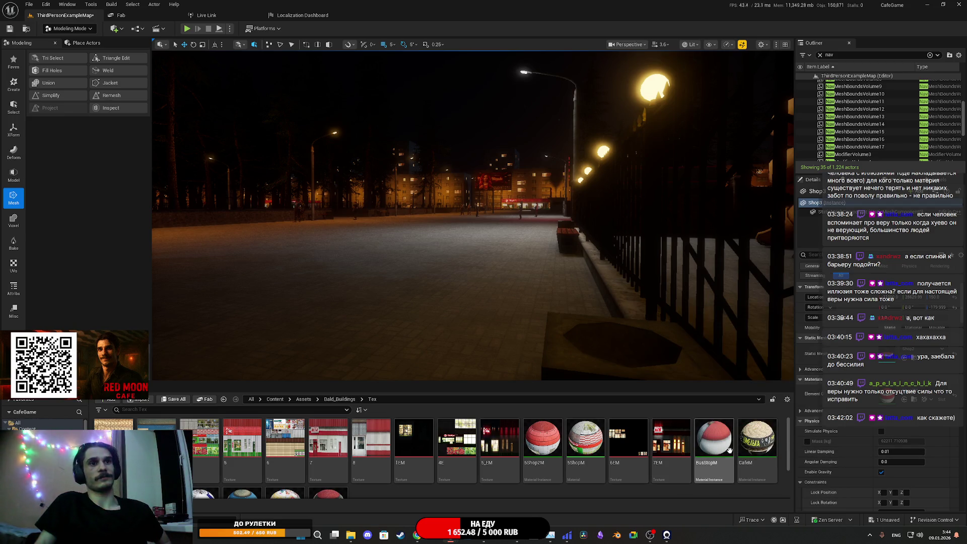
scroll(626, 467, "down", 2)
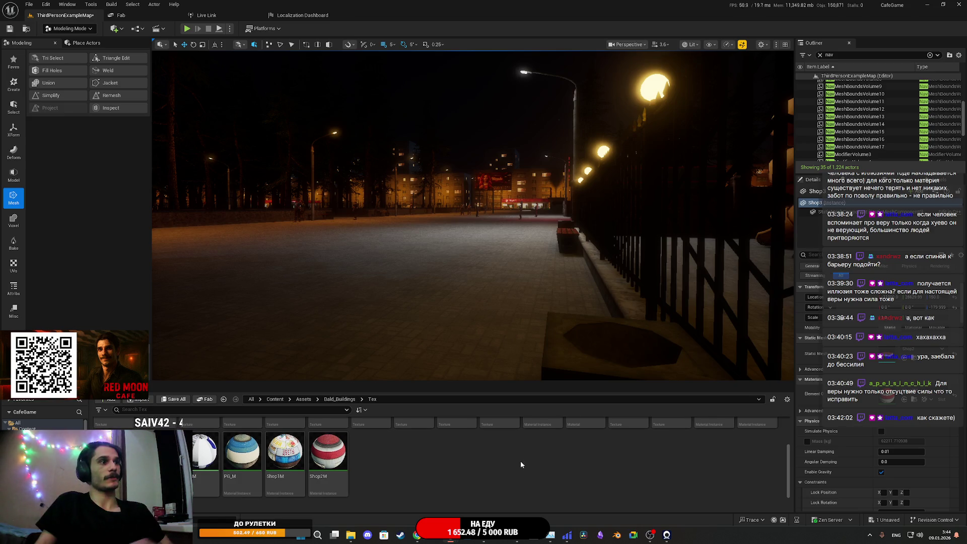
scroll(624, 470, "up", 2)
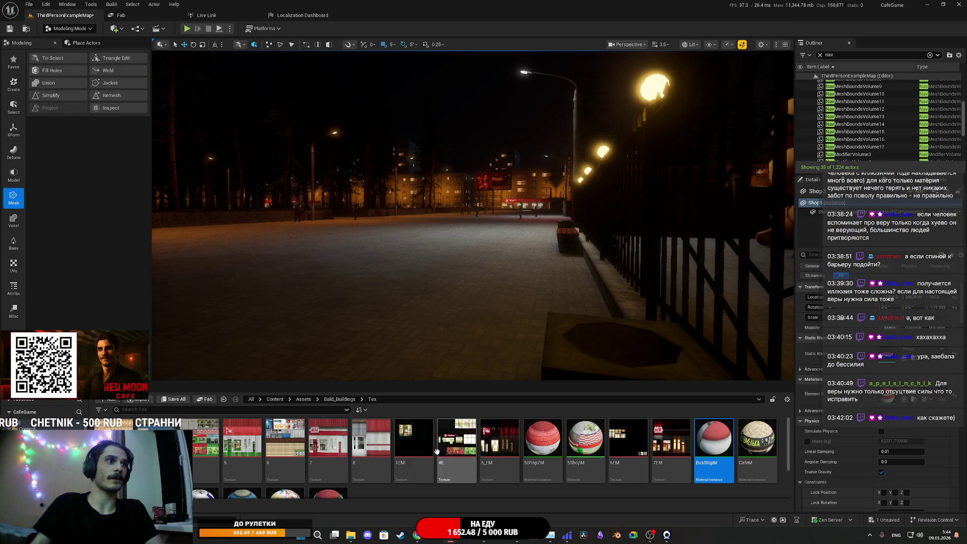
left_click(375, 443)
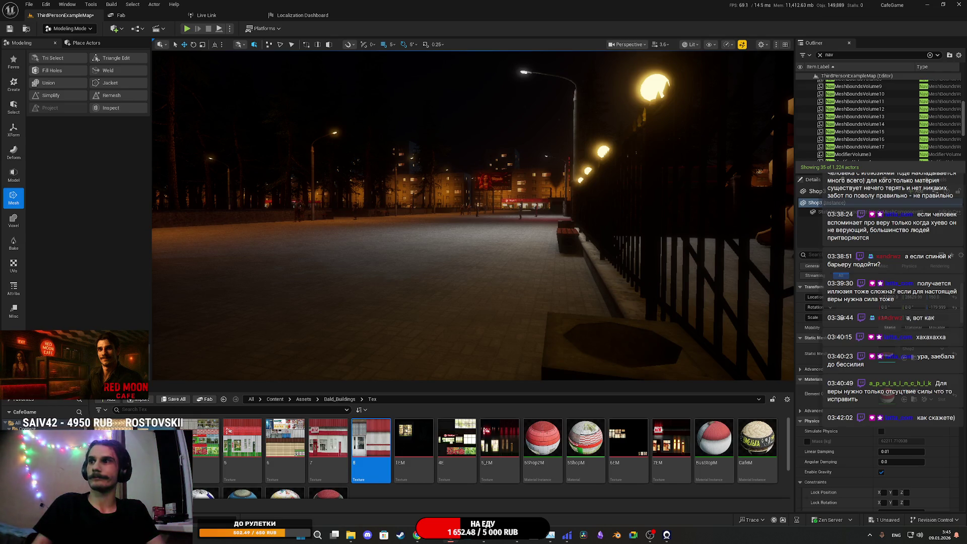
Step: Save the ThirdPersonExampleMap level and return to the Bald_Buildings folder
left_click(182, 400)
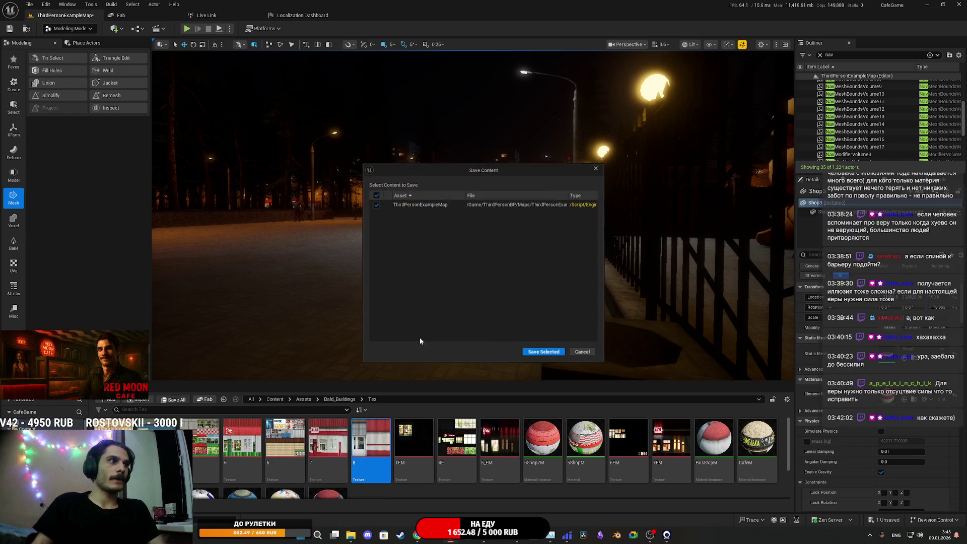
left_click(545, 352)
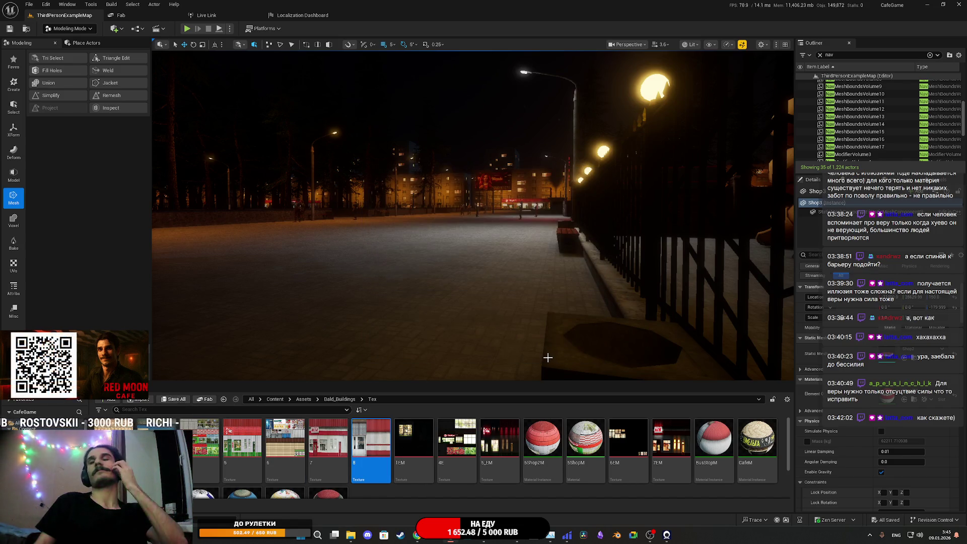
left_click(340, 399)
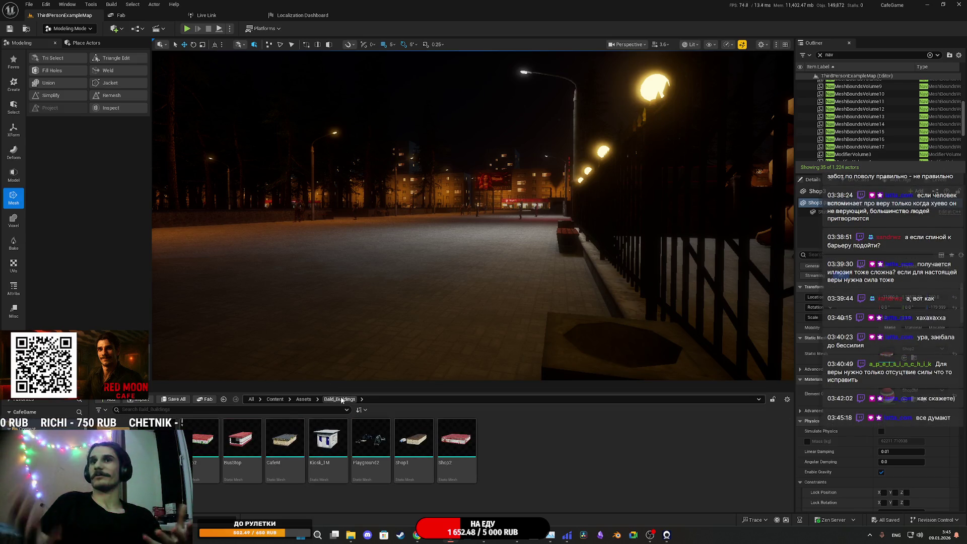
Step: Fly the viewport down the street to look over the Pyaterochka shop
mouse_move(465, 319)
left_mouse_down()
mouse_move(466, 297)
mouse_move(491, 274)
mouse_move(491, 241)
mouse_move(466, 230)
mouse_move(507, 234)
left_mouse_up()
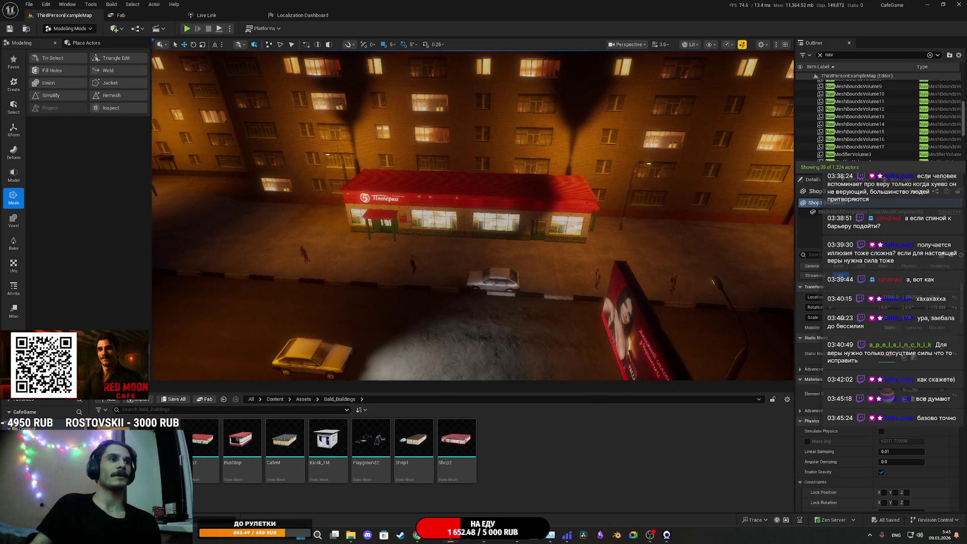
key("w")
key("w")
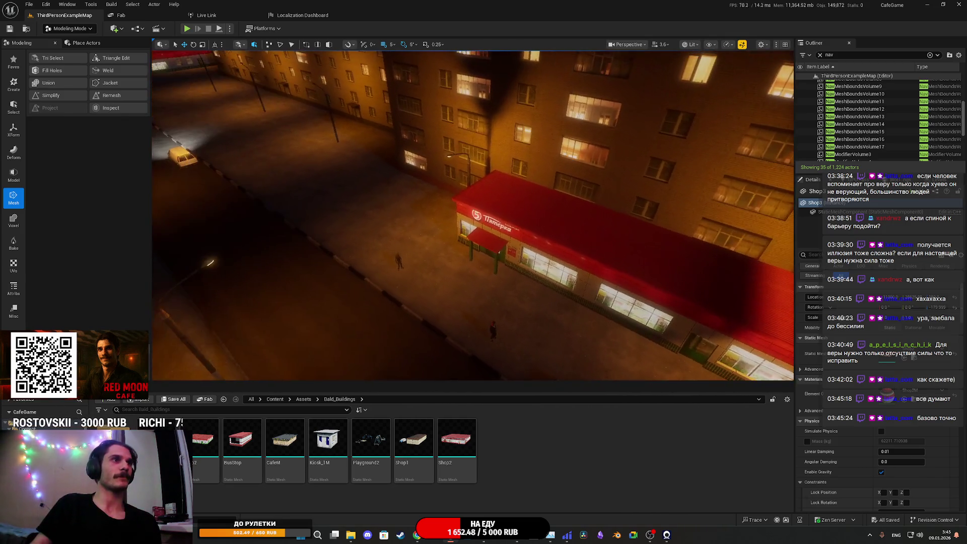
key("w")
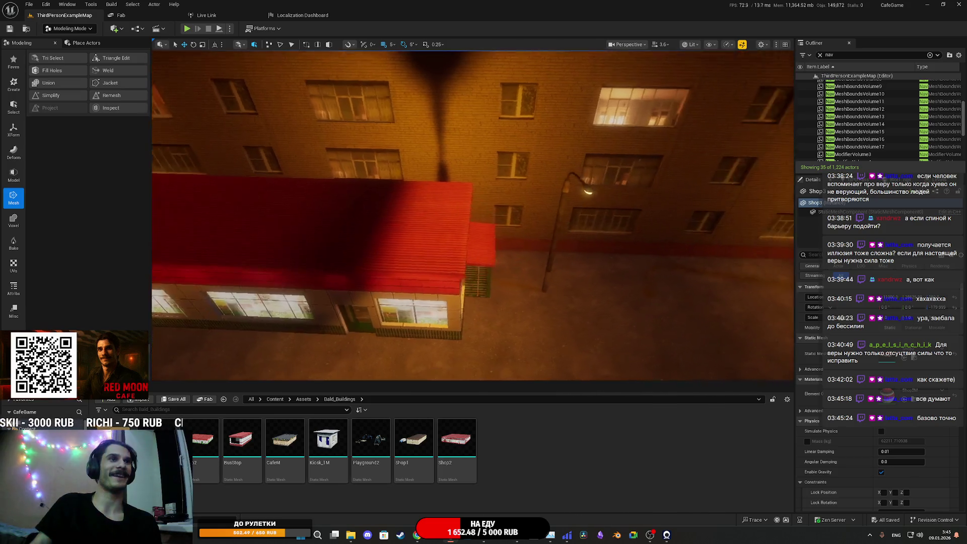
key("w")
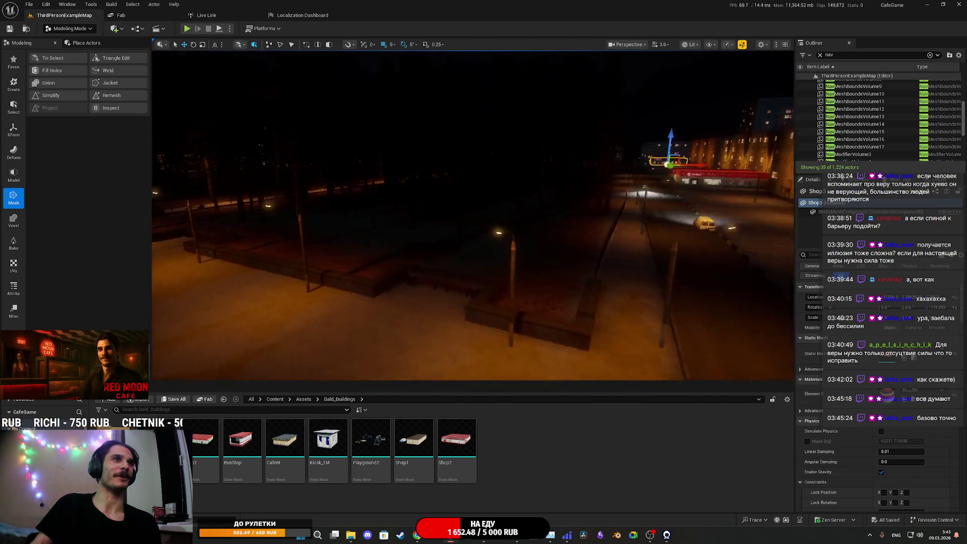
key("w")
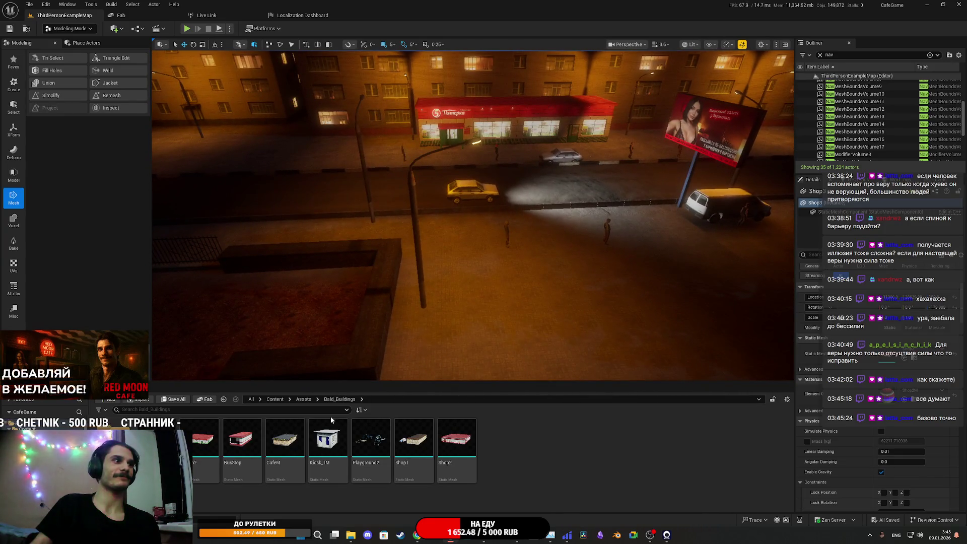
key("w")
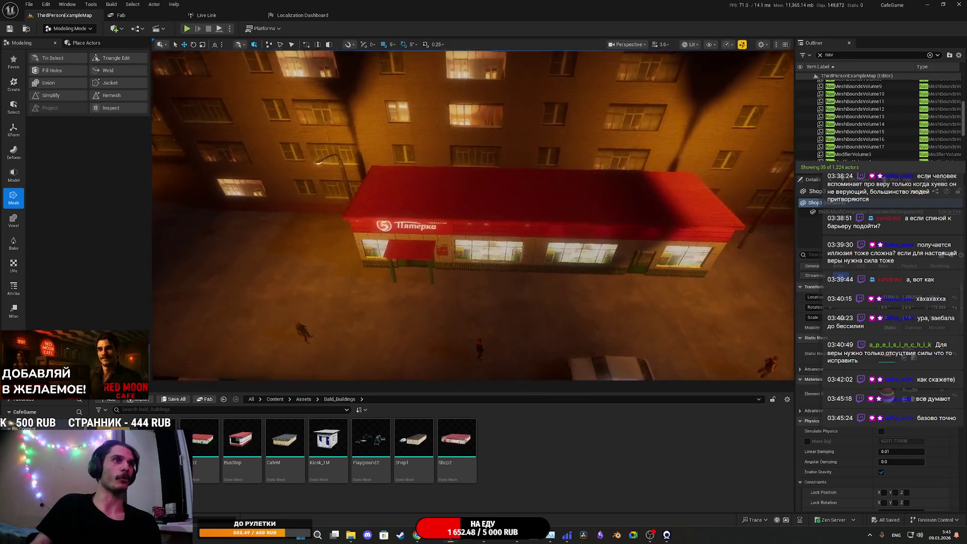
key("s")
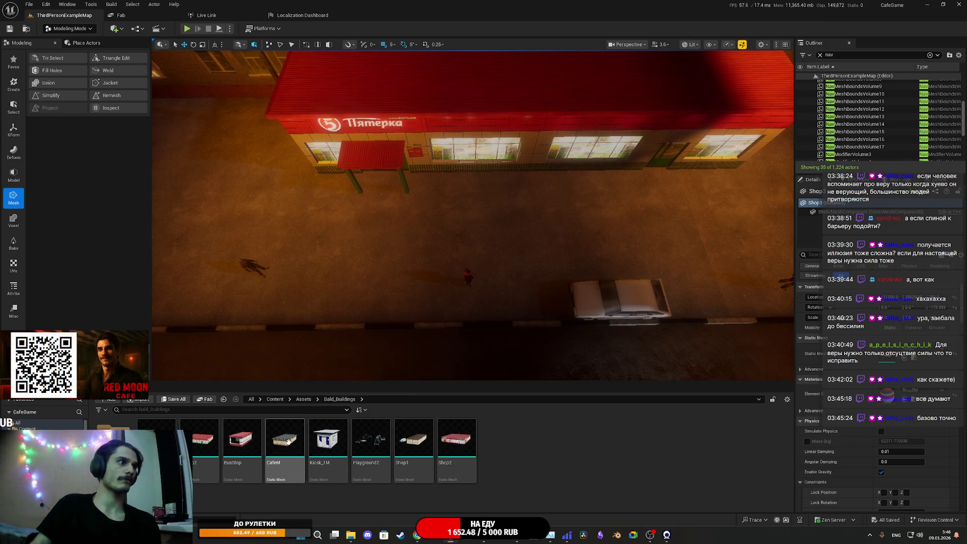
Step: Place BusStop beside the shop, rotate it 180°, and slide it along the street
left_click(228, 441)
mouse_move(229, 441)
left_mouse_down()
mouse_move(479, 274)
mouse_move(446, 231)
mouse_move(450, 254)
left_mouse_up()
mouse_move(453, 290)
left_mouse_down()
mouse_move(529, 303)
mouse_move(535, 287)
left_mouse_up()
key("w")
mouse_move(526, 227)
left_mouse_down()
mouse_move(599, 236)
mouse_move(595, 226)
mouse_move(486, 213)
left_mouse_up()
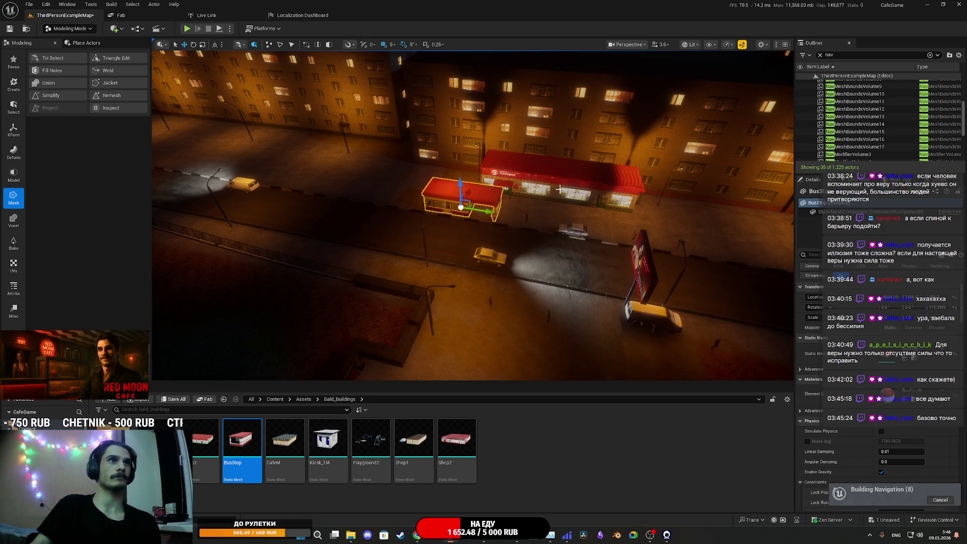
Step: Move the Pyaterochka shop and bus stop further along the street, then save all
left_click(559, 189)
mouse_move(508, 167)
left_mouse_down()
mouse_move(596, 184)
mouse_move(569, 189)
mouse_move(579, 189)
left_mouse_up()
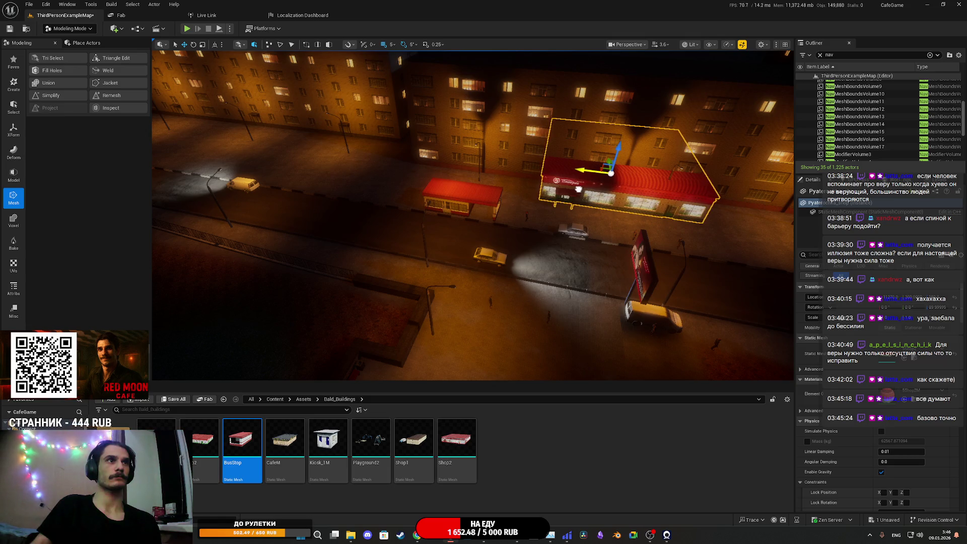
left_click(497, 203)
left_click_drag(488, 213, 513, 216)
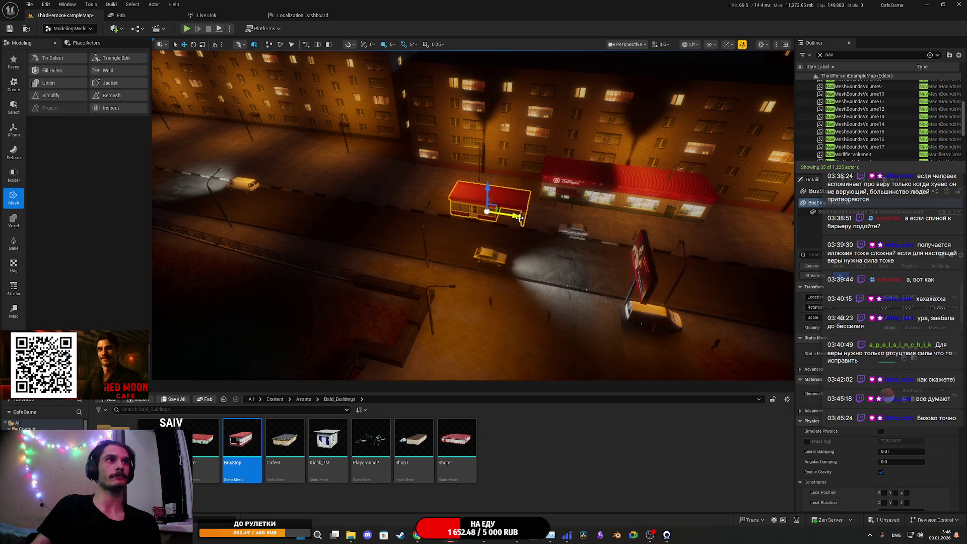
scroll(513, 218, "up", 5)
mouse_move(534, 212)
left_mouse_down()
mouse_move(539, 192)
mouse_move(544, 204)
left_mouse_up()
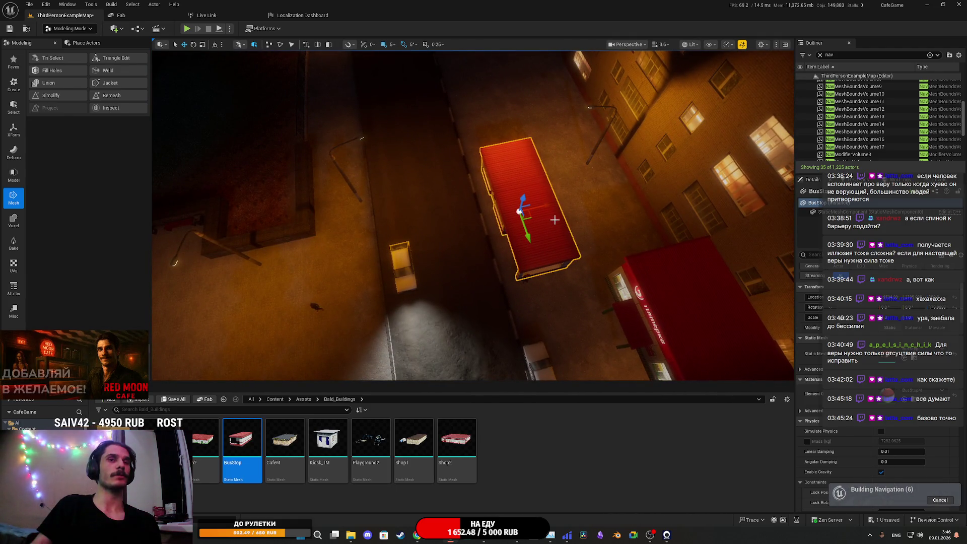
left_click(168, 399)
left_click(549, 348)
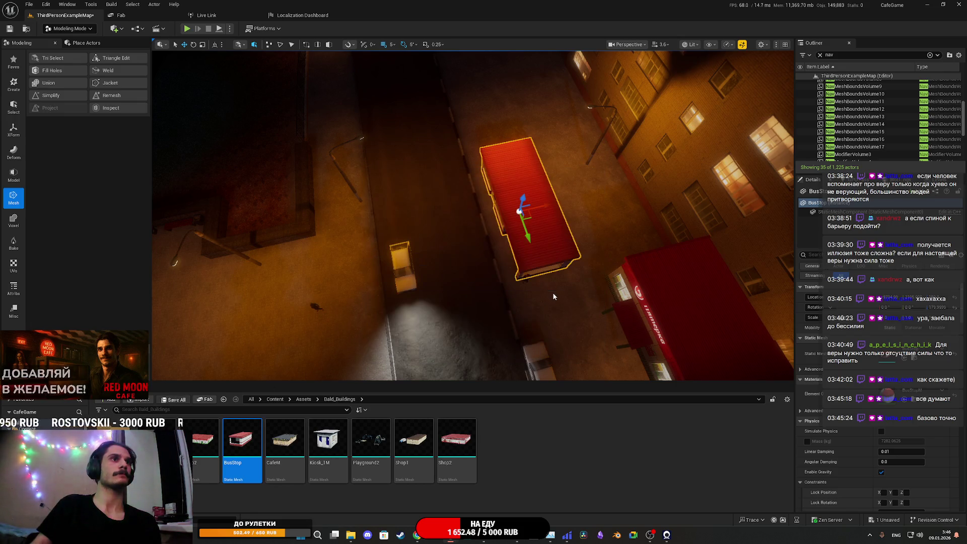
Step: Show the navmesh overlay, nudge the bus stop right, and check the NPC's walkable area
scroll(554, 293, "down", 2)
key("p")
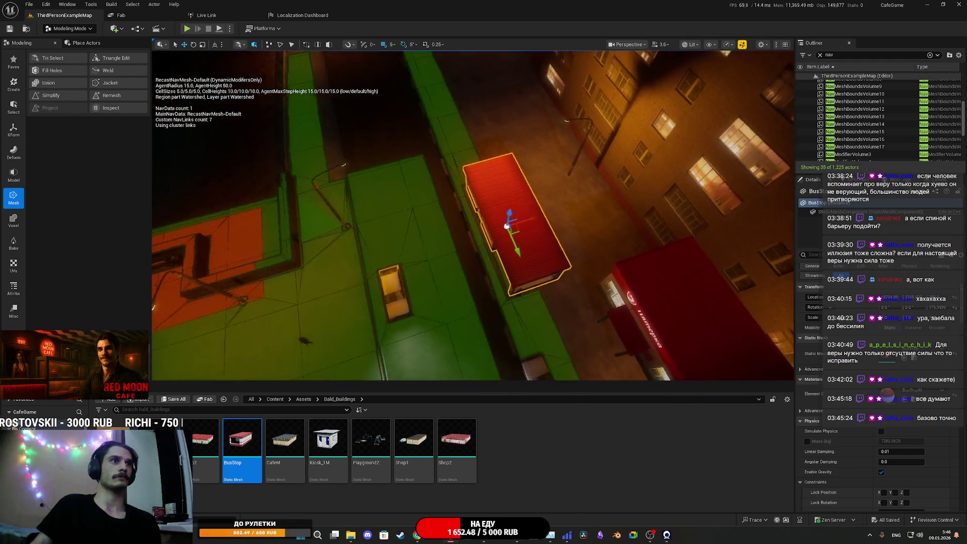
left_click_drag(473, 217, 504, 227)
left_click_drag(543, 259, 543, 259)
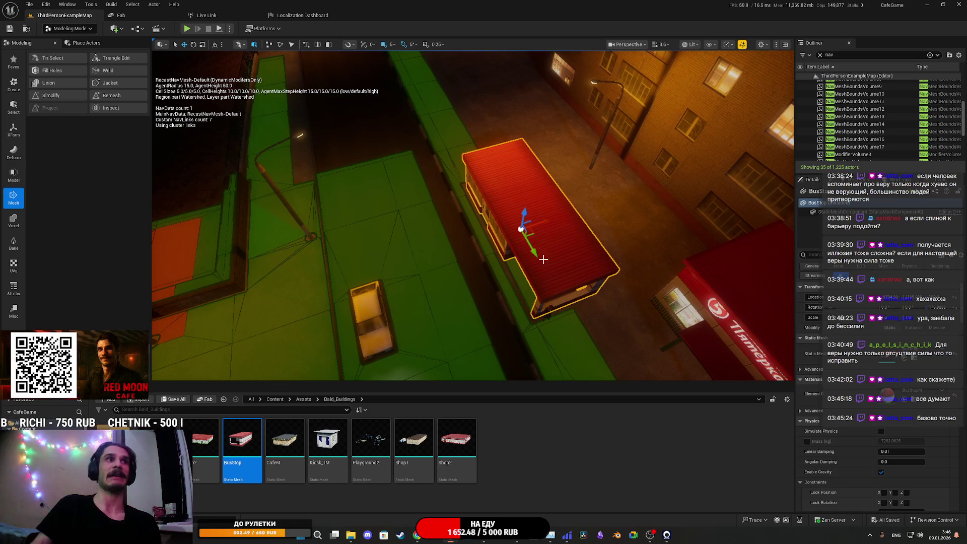
mouse_move(544, 225)
left_mouse_down()
mouse_move(556, 216)
mouse_move(590, 227)
mouse_move(532, 224)
left_mouse_up()
left_click(532, 223)
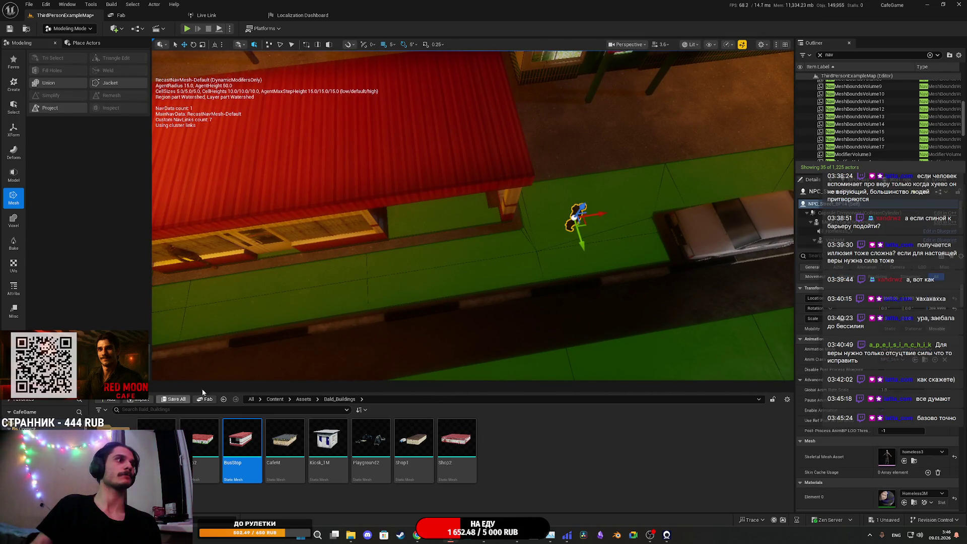
key("p")
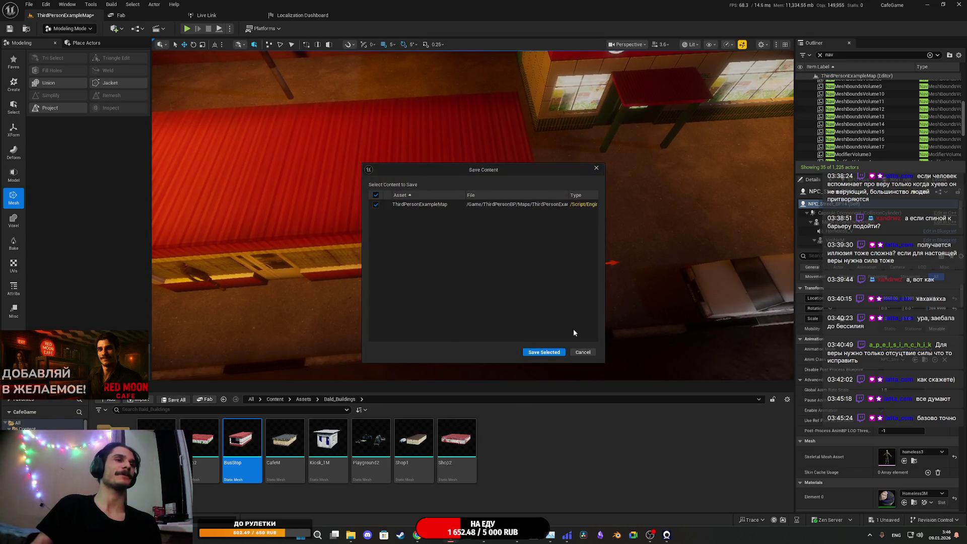
Step: Pull the view back to see the store and billboard
mouse_move(632, 271)
left_mouse_down()
mouse_move(404, 160)
mouse_move(262, 154)
left_mouse_up()
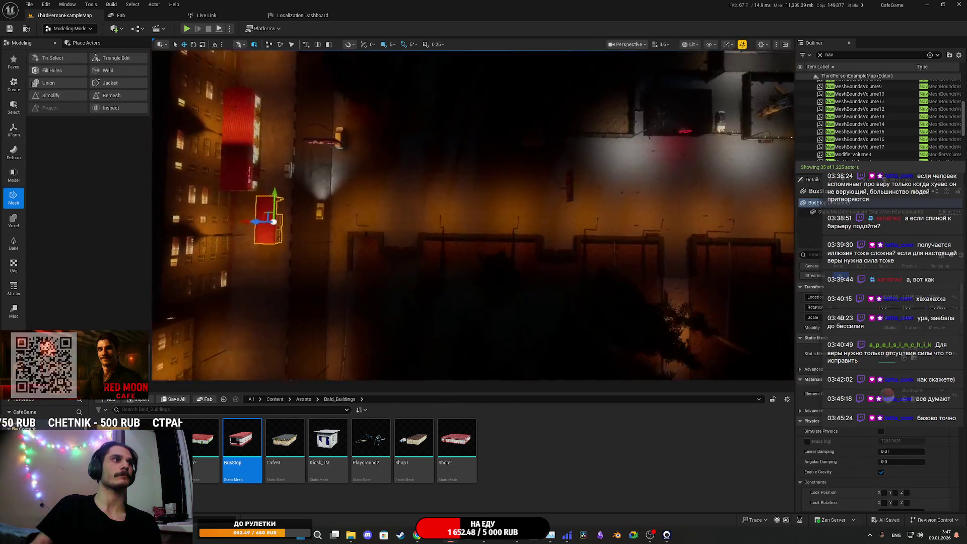
Step: Select the red-roofed bus stop, frame it, and drag it to a new spot across the plaza
left_click(313, 198)
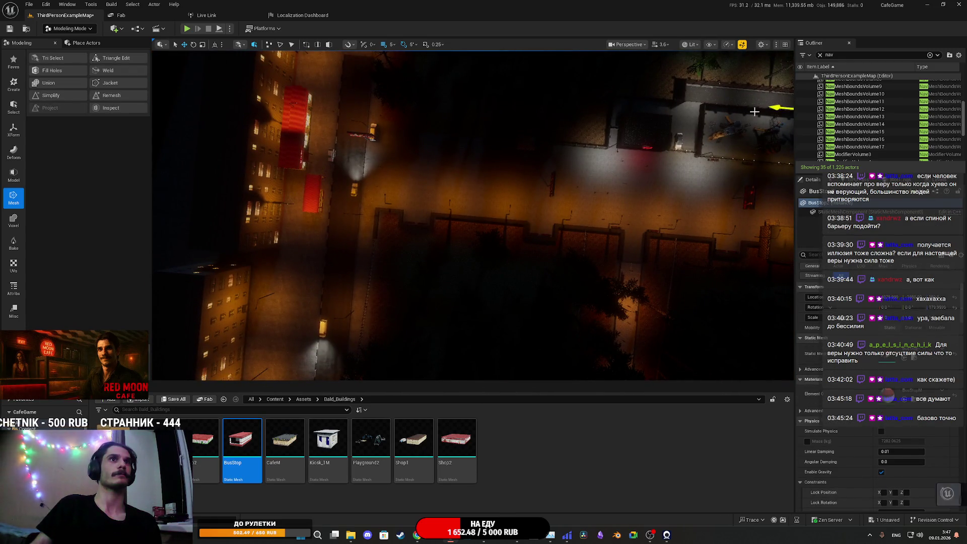
key("f")
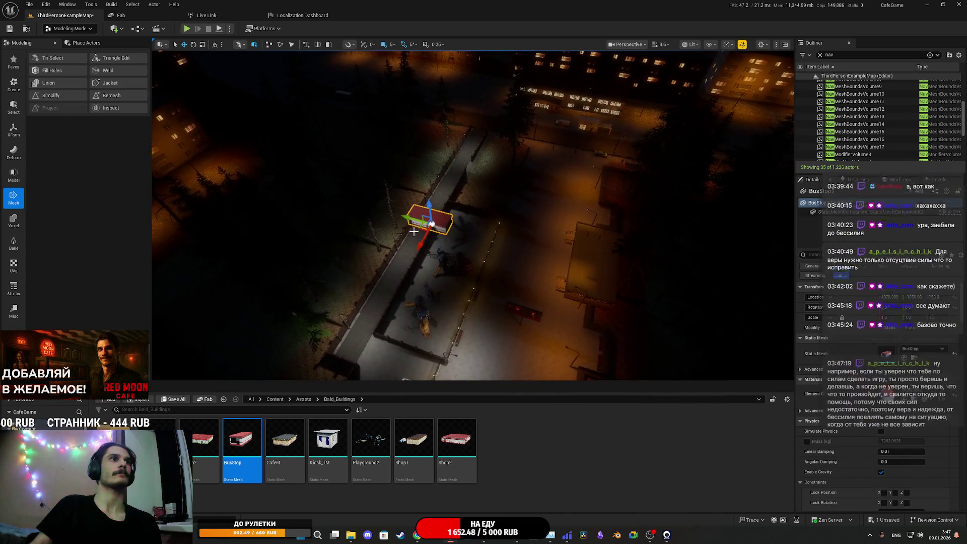
left_click_drag(496, 144, 491, 137)
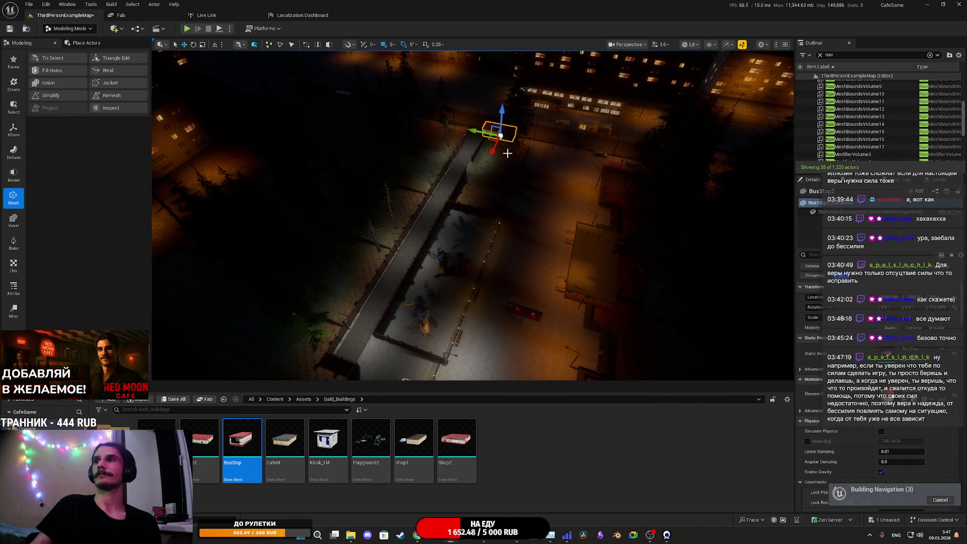
mouse_move(548, 184)
left_mouse_down()
mouse_move(532, 118)
mouse_move(541, 98)
left_mouse_up()
mouse_move(451, 284)
left_mouse_down()
mouse_move(403, 255)
mouse_move(410, 301)
mouse_move(528, 297)
mouse_move(412, 222)
left_mouse_up()
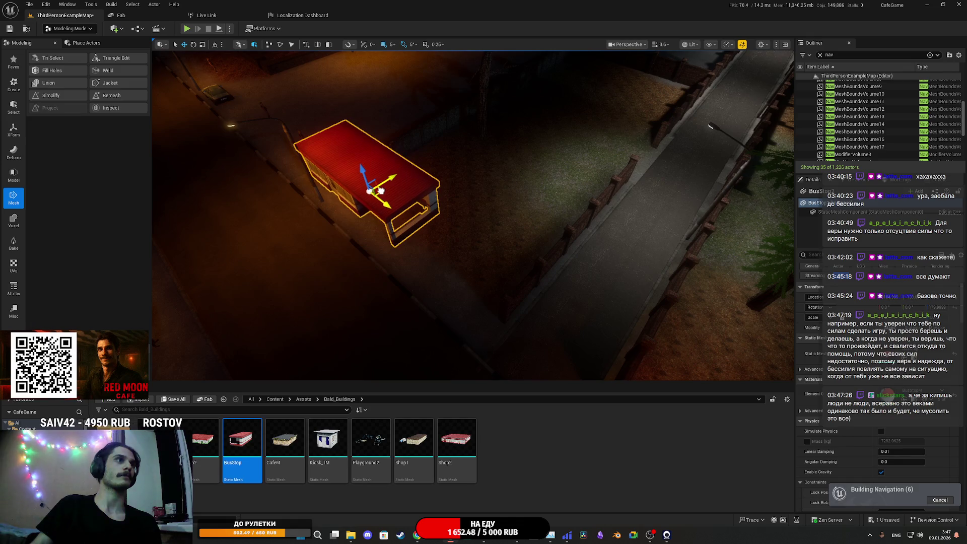
key("f")
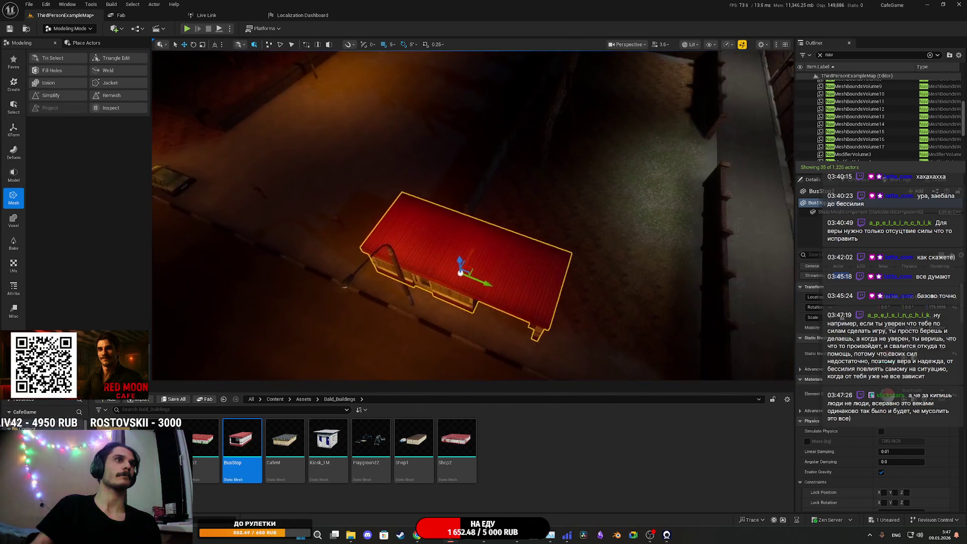
key("w")
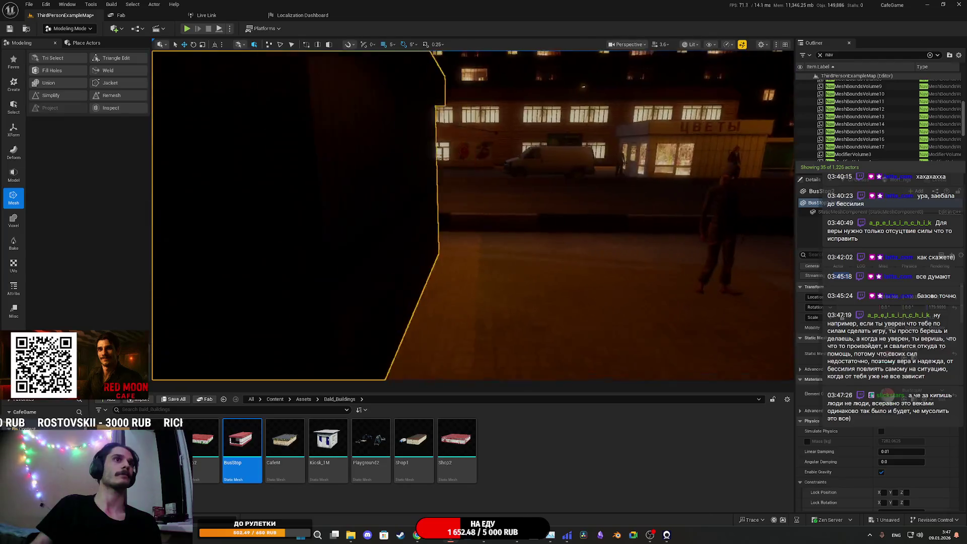
key("f")
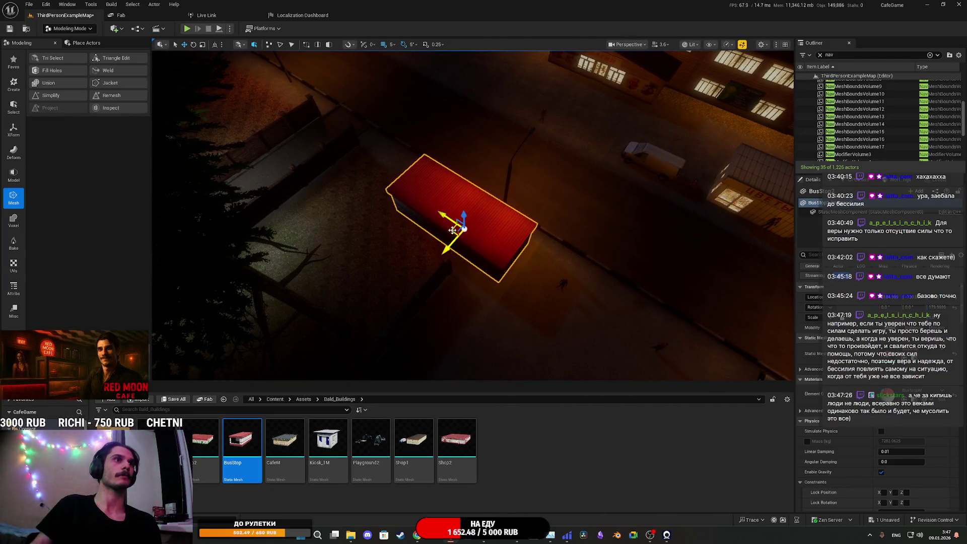
left_click_drag(422, 216, 423, 199)
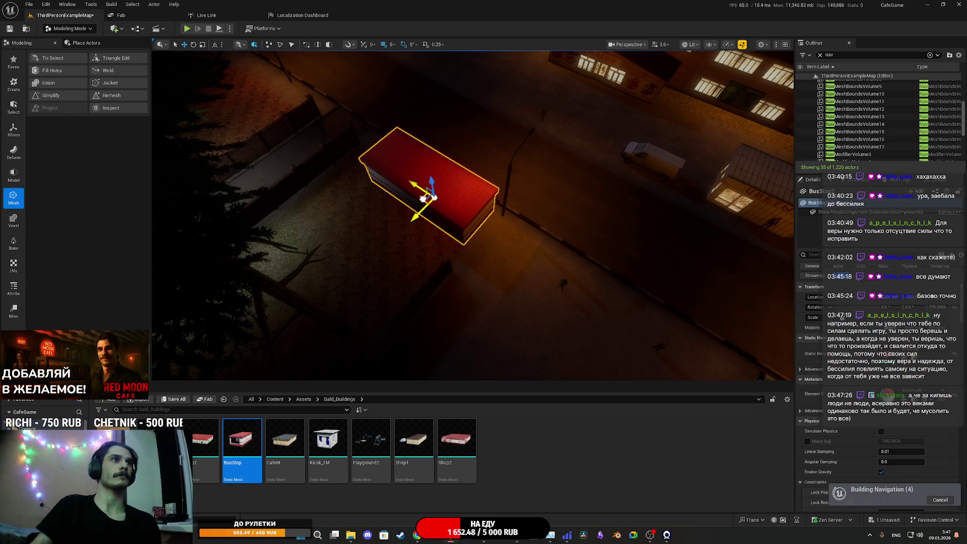
right_click(422, 199)
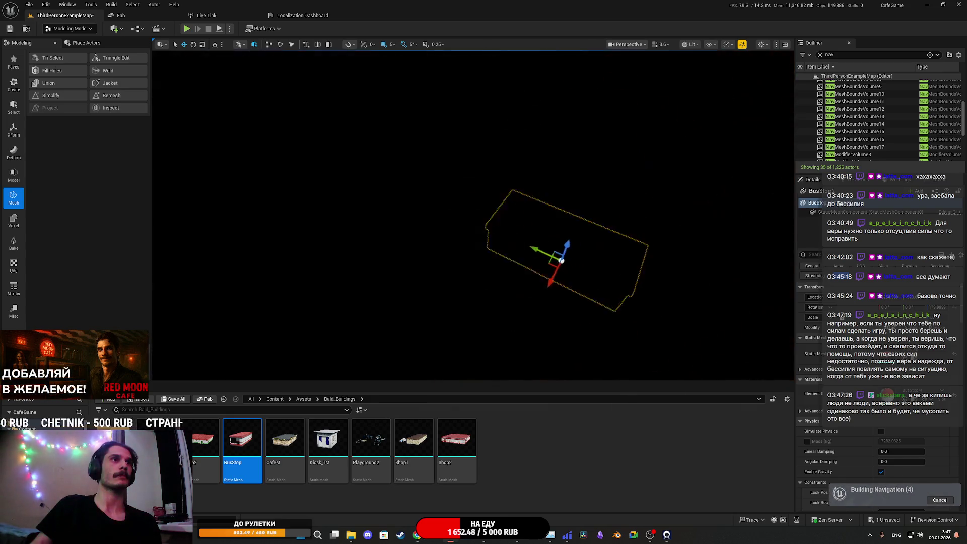
Step: Show the navmesh overlay and move the bus stop beside the road, checking its blocked footprint
key("p")
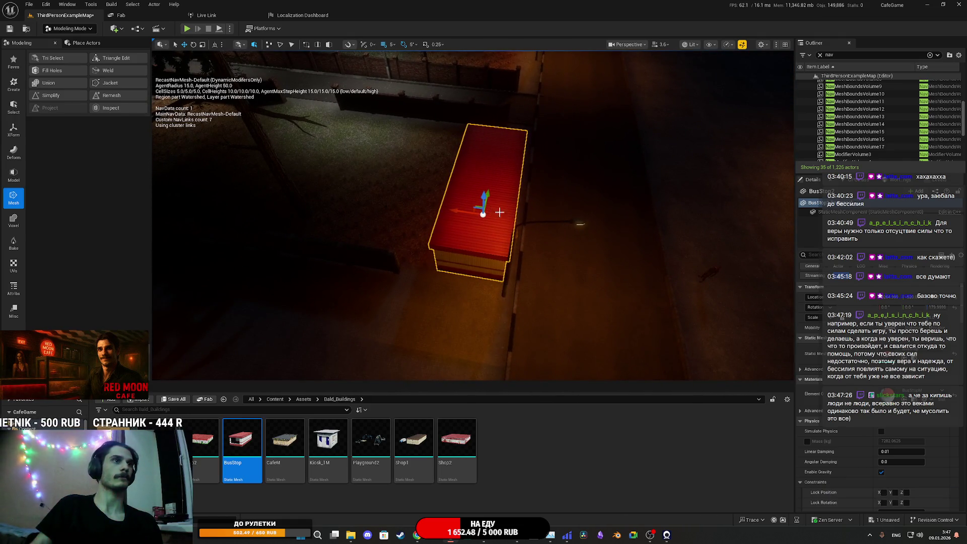
scroll(541, 230, "up", 10)
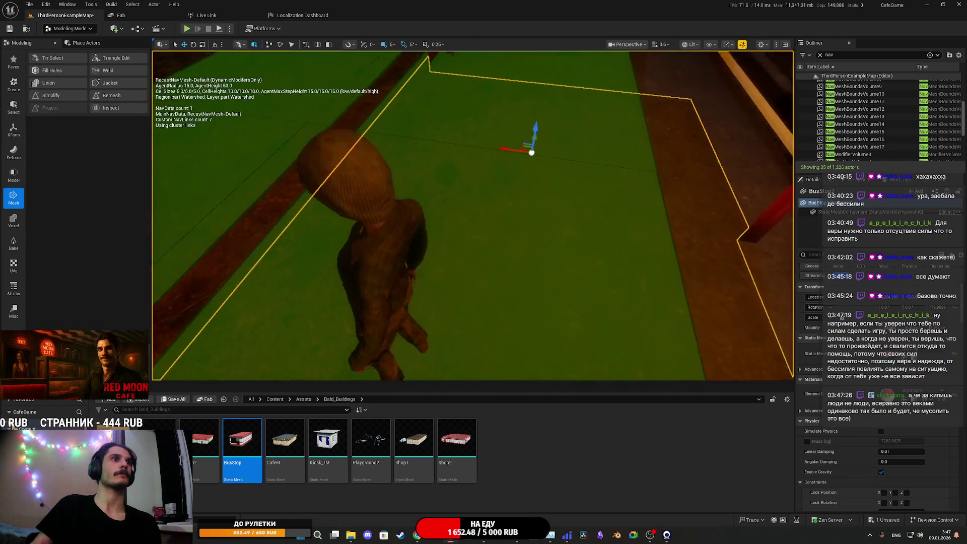
scroll(639, 192, "down", 8)
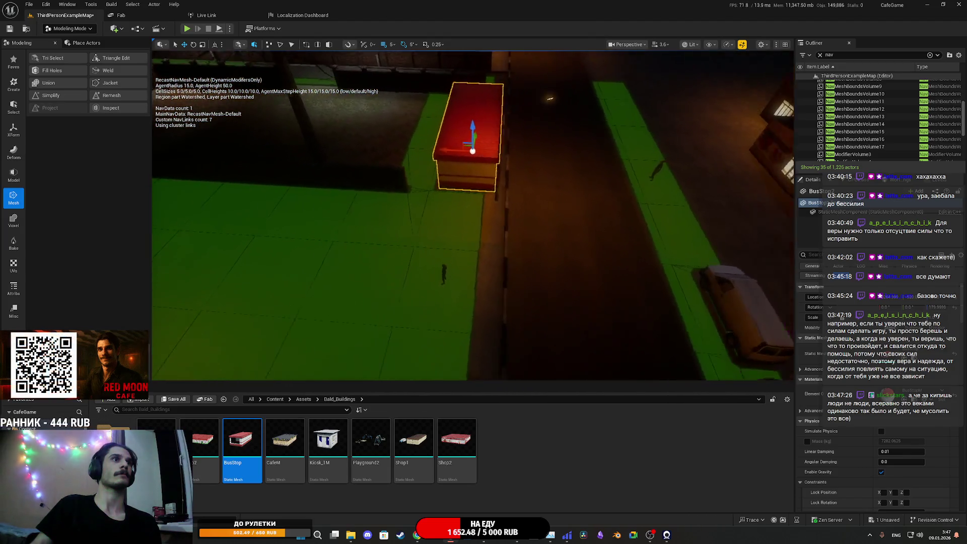
mouse_move(639, 191)
left_mouse_down()
mouse_move(394, 240)
mouse_move(403, 214)
mouse_move(452, 214)
mouse_move(466, 251)
left_mouse_up()
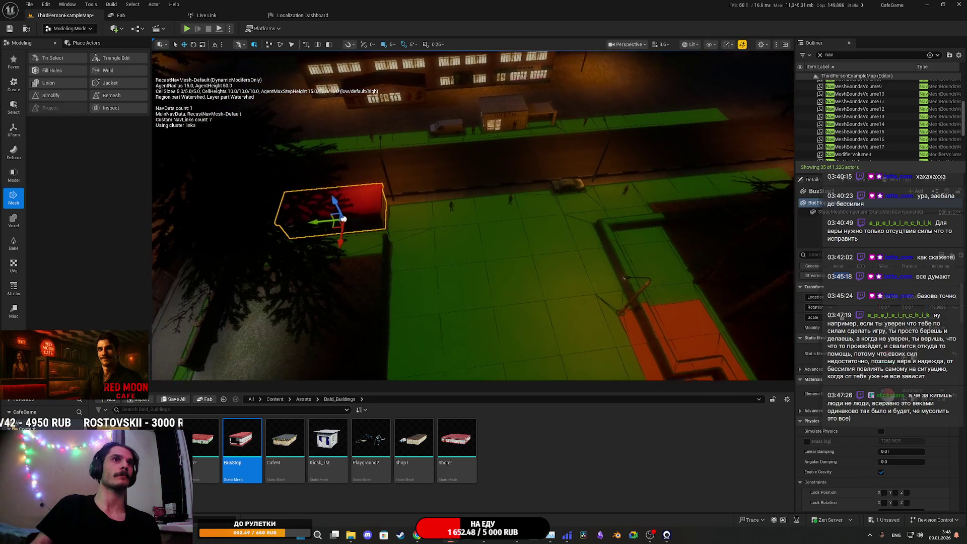
left_click_drag(306, 257, 654, 237)
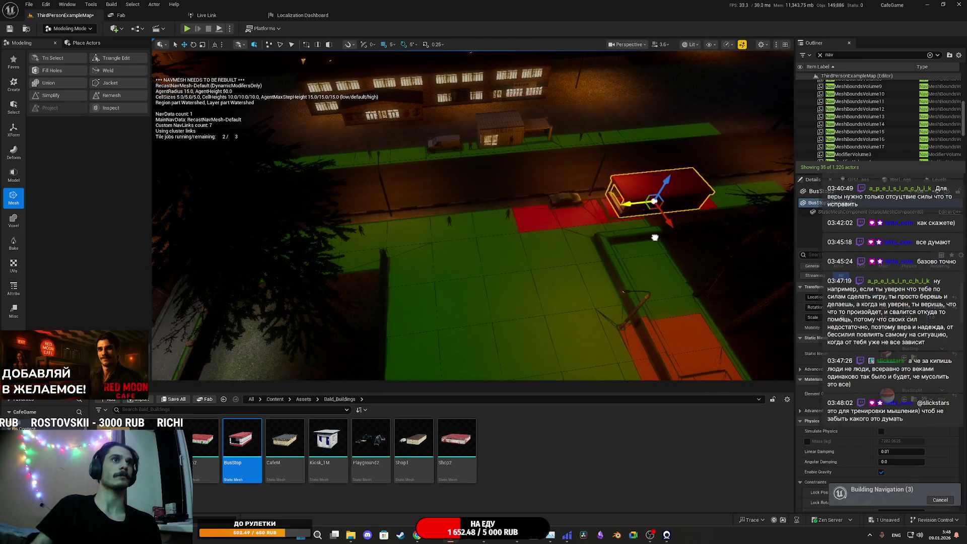
key("f")
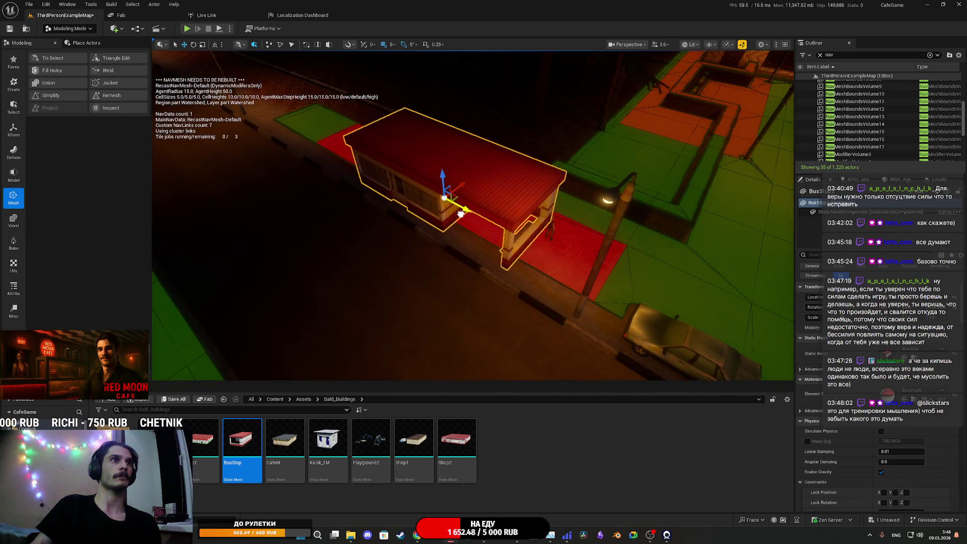
scroll(461, 214, "up", 5)
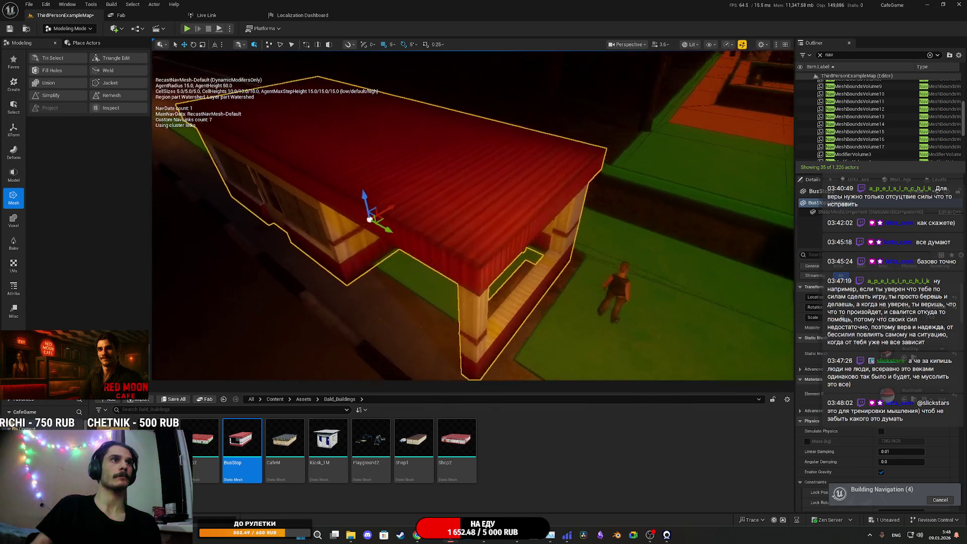
scroll(370, 220, "up", 5)
left_click_drag(467, 221, 416, 224)
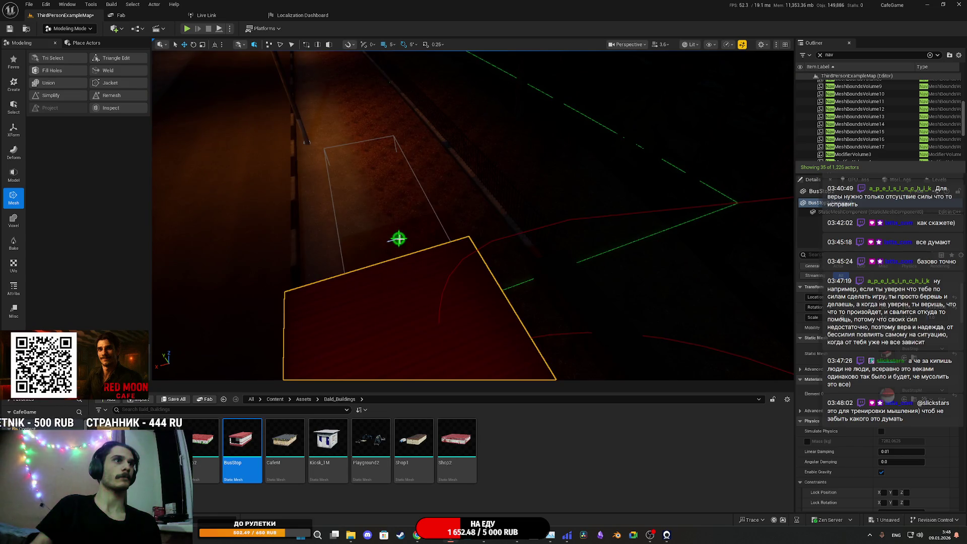
Step: Nudge the roadside target point slightly along the pavement, inspect it over the navmesh, and start saving
left_click(399, 238)
scroll(398, 238, "down", 5)
key("p")
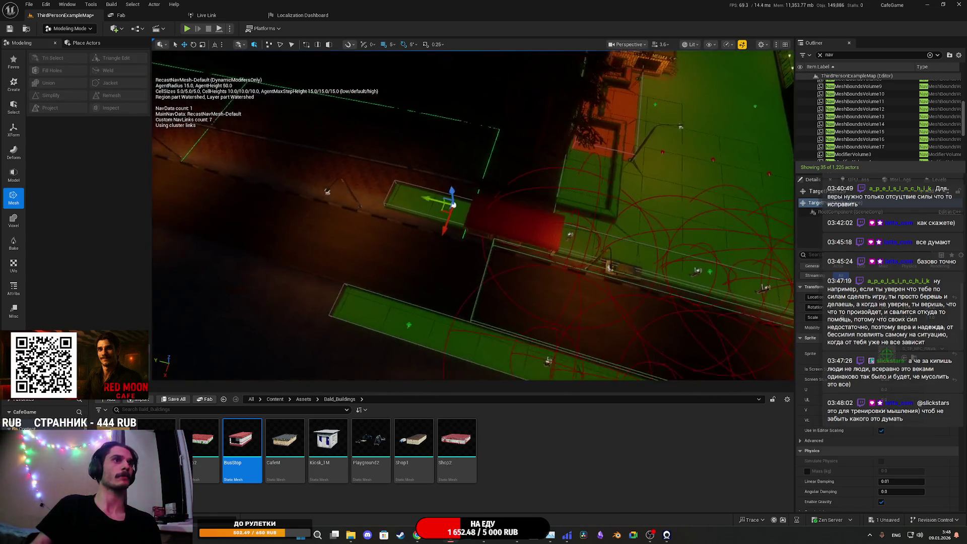
mouse_move(453, 205)
left_mouse_down()
mouse_move(395, 225)
mouse_move(299, 233)
left_mouse_up()
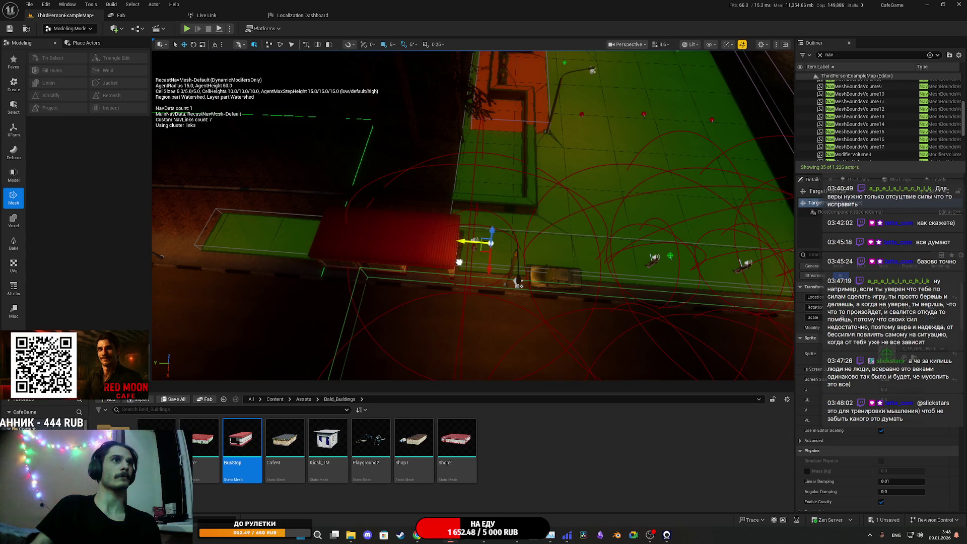
mouse_move(519, 283)
left_mouse_down()
mouse_move(440, 273)
mouse_move(463, 268)
mouse_move(492, 332)
mouse_move(444, 320)
left_mouse_up()
scroll(440, 273, "up", 5)
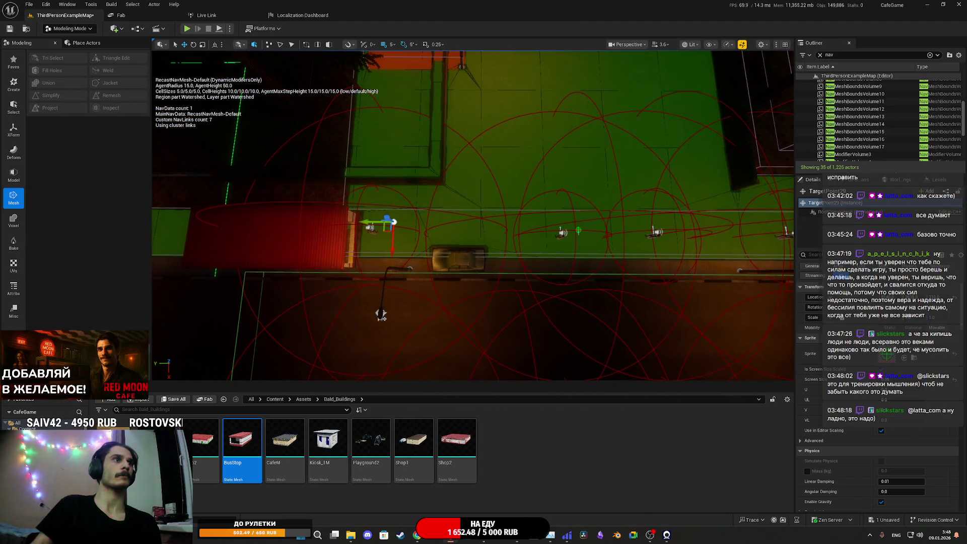
left_click_drag(388, 226, 401, 232)
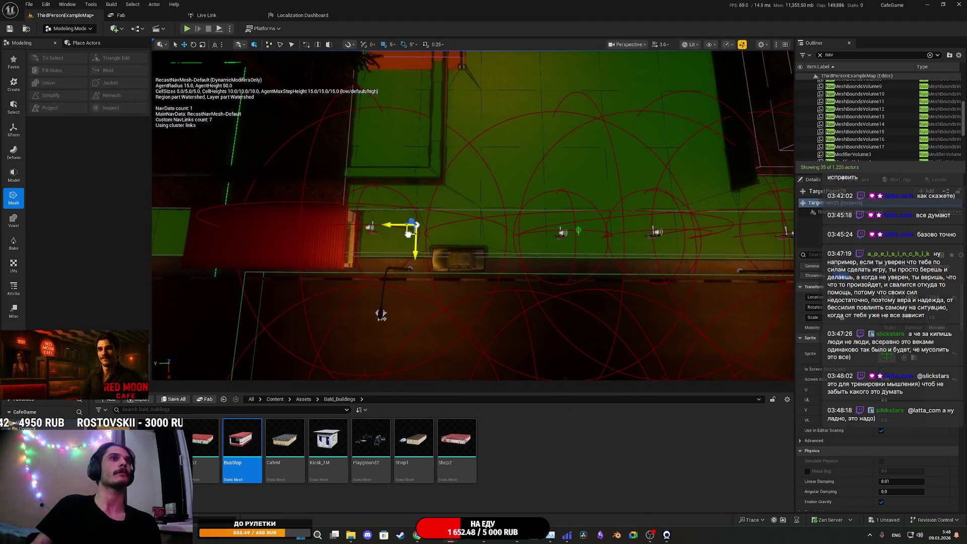
left_click_drag(474, 217, 434, 197)
mouse_move(589, 252)
left_mouse_down()
mouse_move(579, 247)
mouse_move(589, 252)
mouse_move(618, 231)
mouse_move(677, 252)
mouse_move(677, 191)
left_mouse_up()
mouse_move(673, 275)
left_mouse_down()
mouse_move(672, 315)
mouse_move(672, 275)
mouse_move(492, 243)
left_mouse_up()
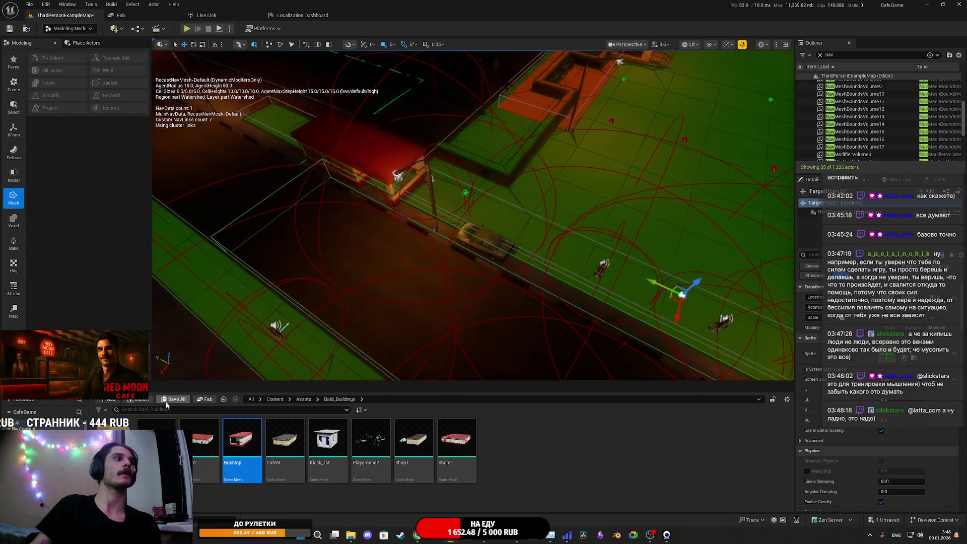
key("ctrl+shift+s")
Step: Confirm saving ThirdPersonExampleMap, then check connected Bluetooth devices in Windows quick settings
left_click(535, 355)
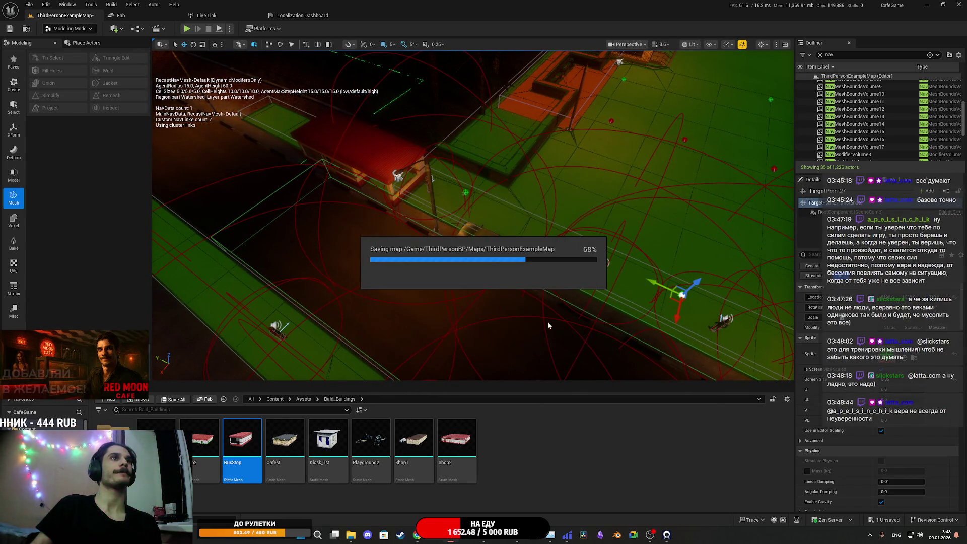
mouse_move(590, 257)
left_mouse_down()
mouse_move(600, 251)
mouse_move(524, 237)
mouse_move(330, 367)
left_mouse_up()
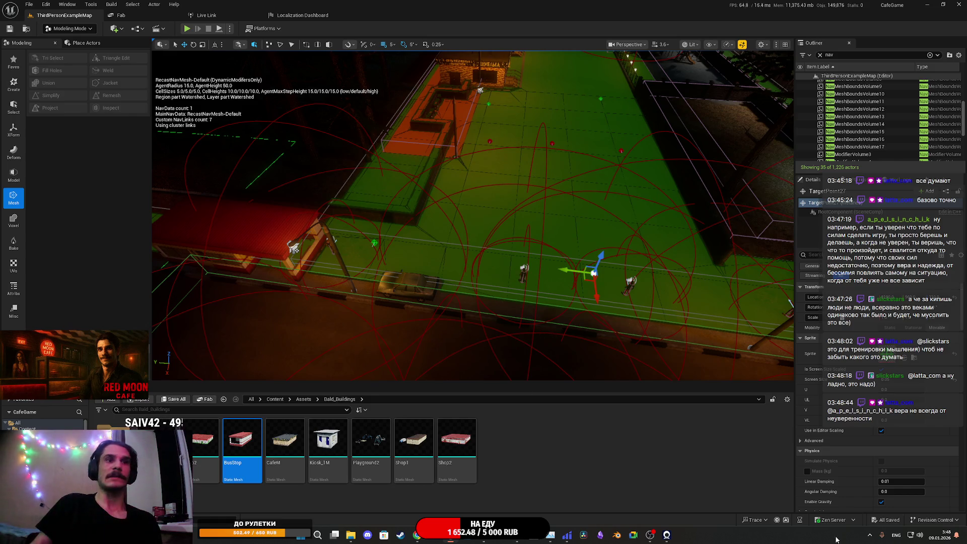
left_click(914, 535)
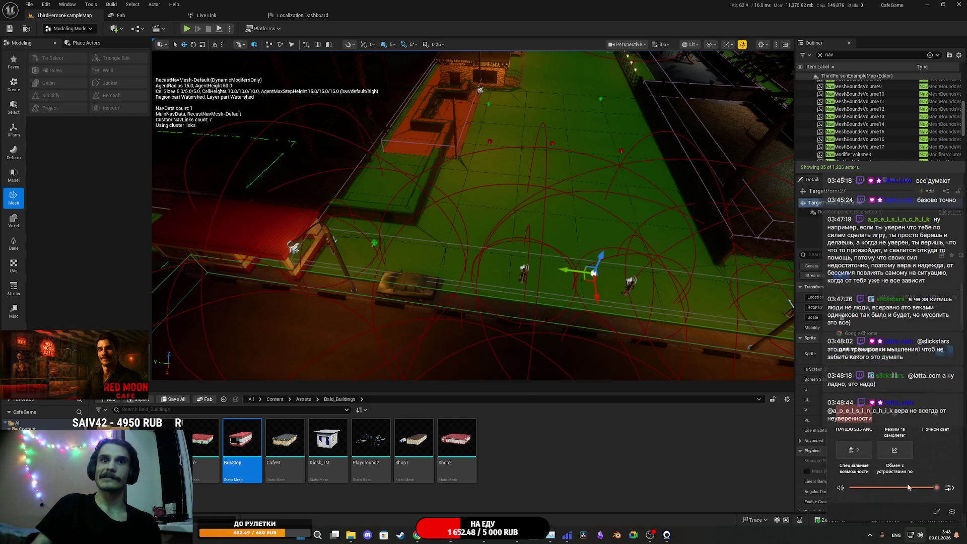
left_click(869, 419)
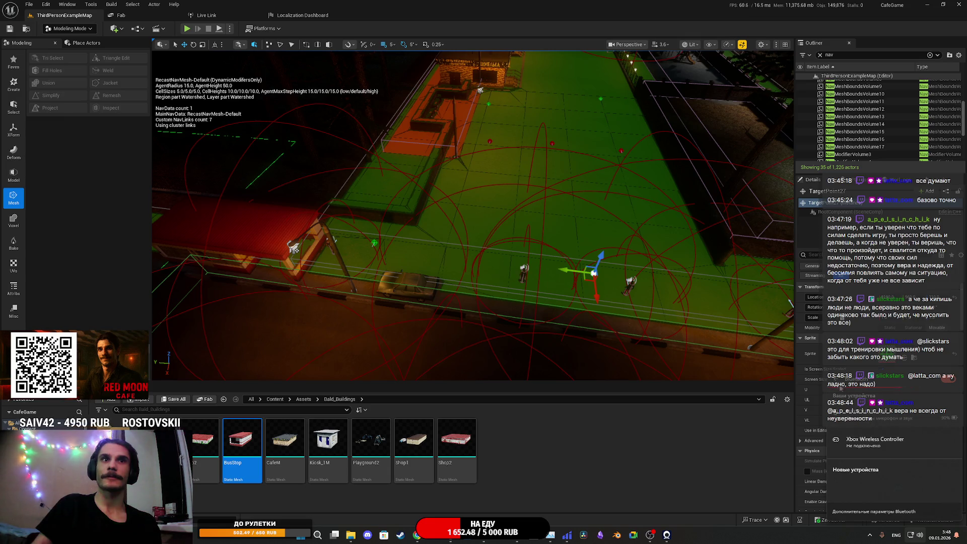
left_click(837, 379)
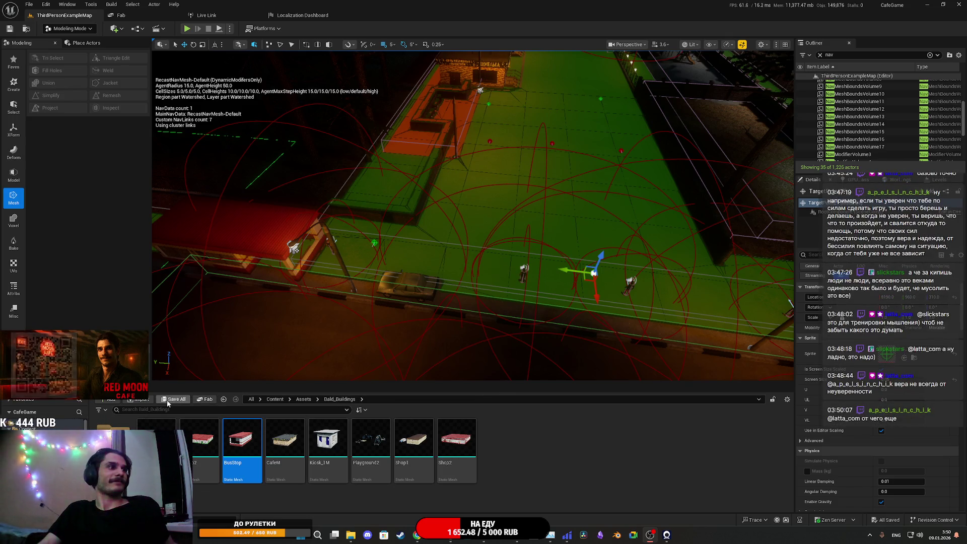
mouse_move(473, 216)
left_mouse_down()
mouse_move(508, 211)
mouse_move(585, 267)
mouse_move(451, 254)
mouse_move(440, 264)
left_mouse_up()
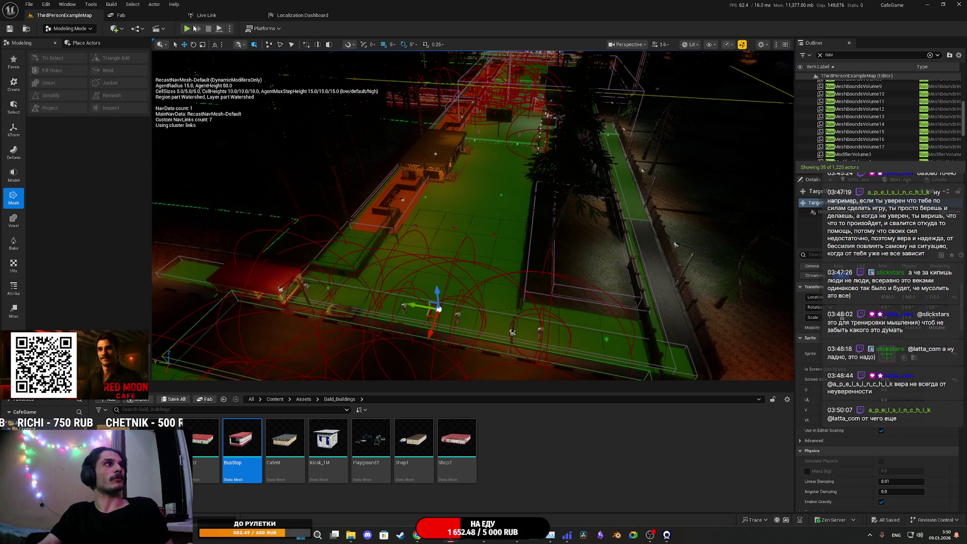
Step: Run two Play-in-Editor sessions through the night park, switching to lit view, stopping each with Esc
key("alt+p")
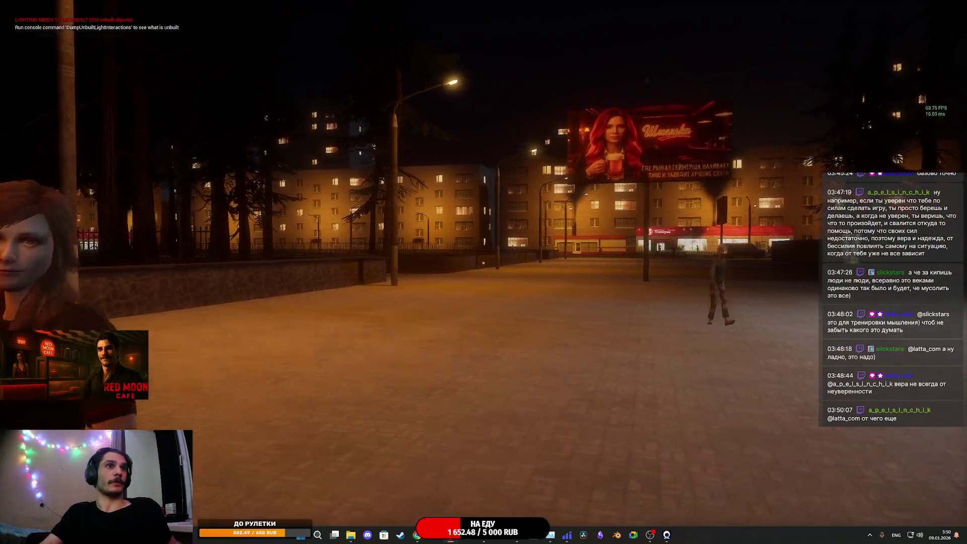
key("Escape")
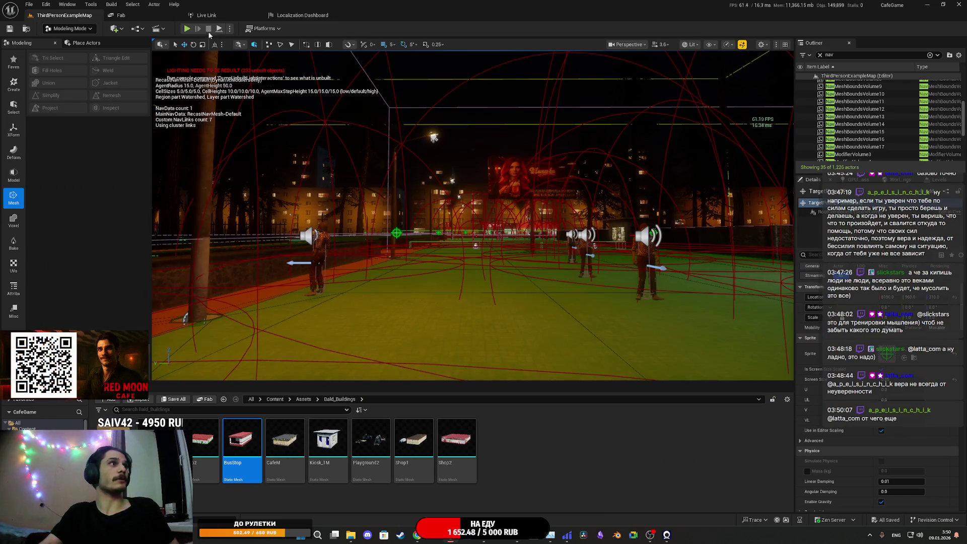
key("alt+p")
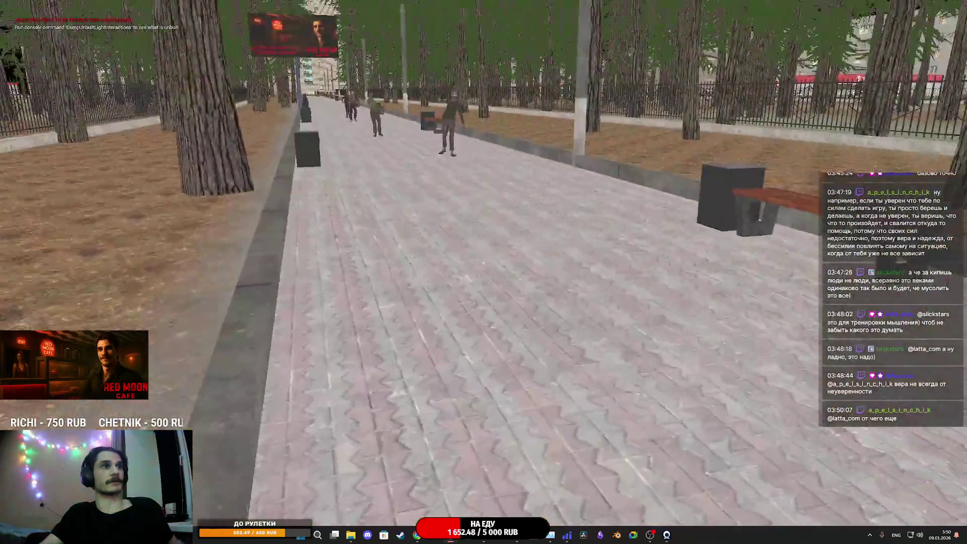
key("F3")
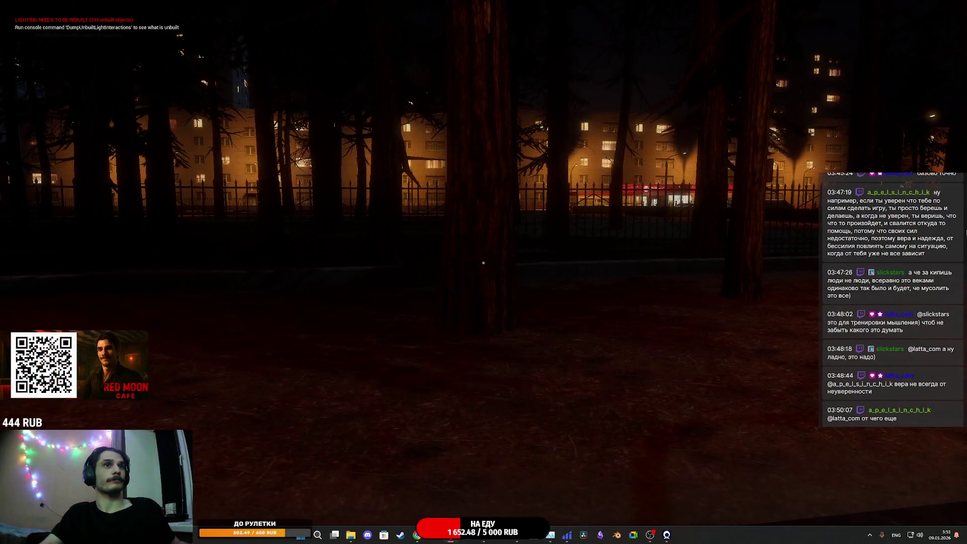
key("Escape")
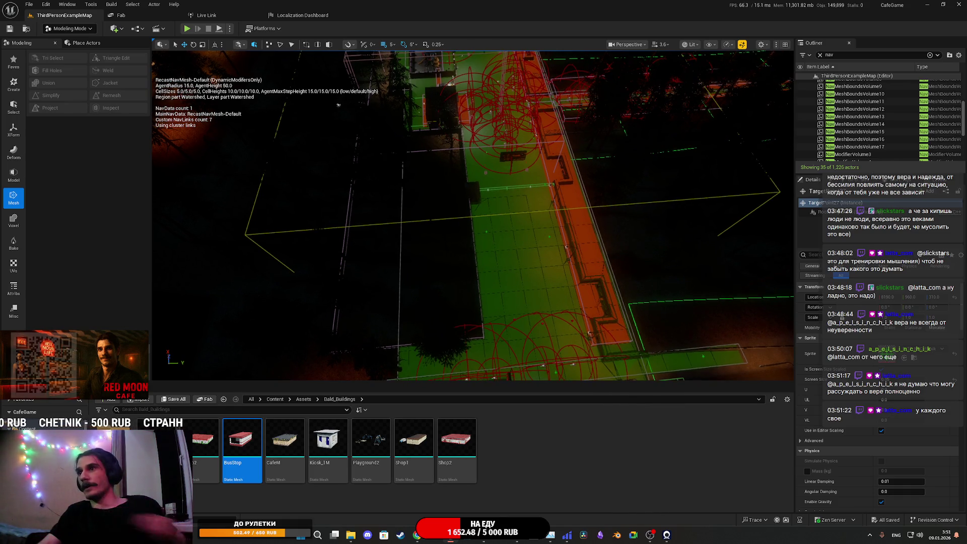
Step: Hide the navmesh overlay, drag the bus stop along the street and frame it in view
key("p")
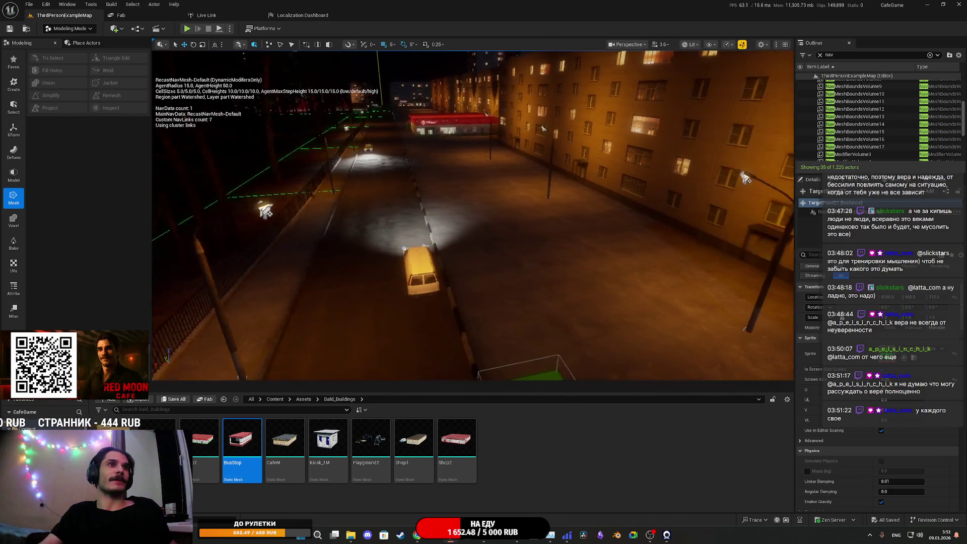
left_click(579, 215)
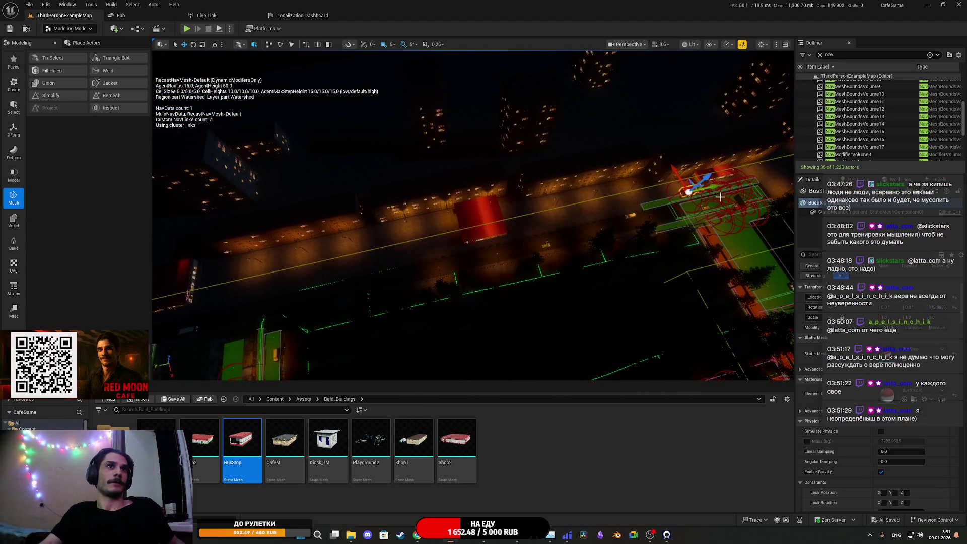
left_click_drag(721, 197, 391, 230)
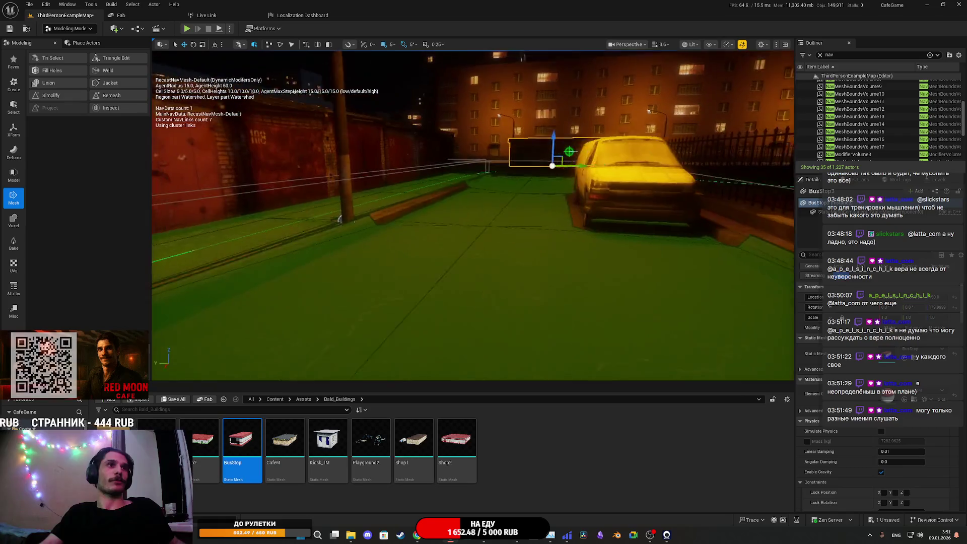
key("f")
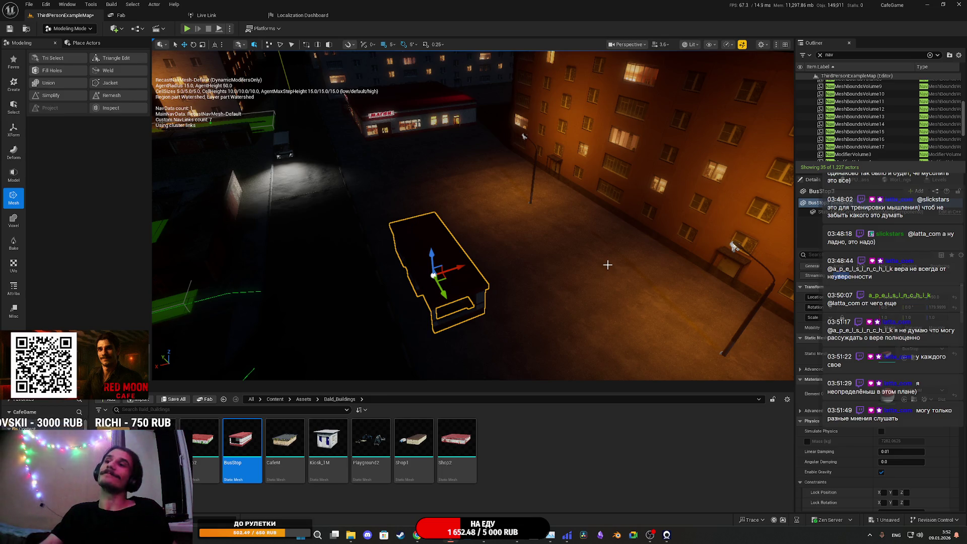
mouse_move(604, 257)
left_mouse_down()
mouse_move(554, 246)
mouse_move(618, 264)
left_mouse_up()
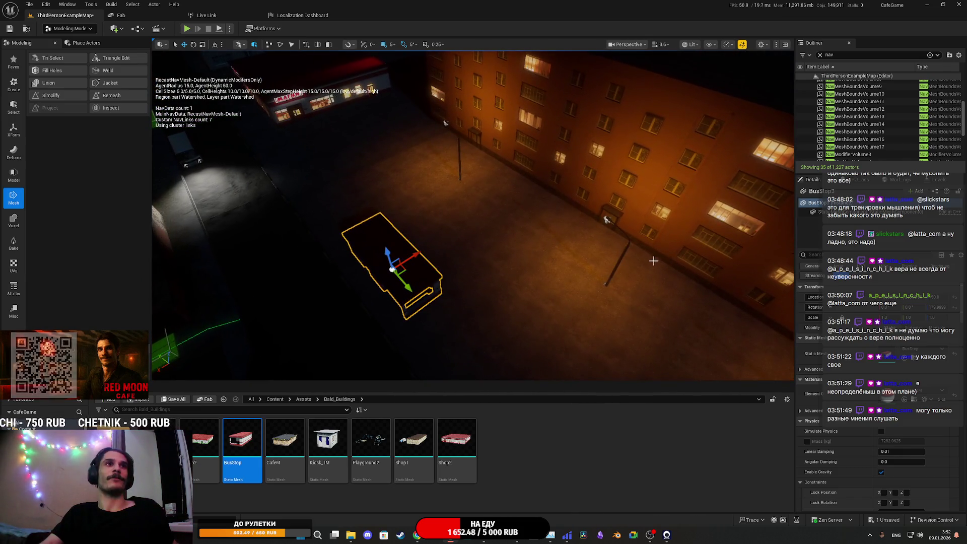
Step: Select StreetLamp_BP44 by the building, then pick StreetLamp_BP6 on the street from above
left_click(607, 220)
mouse_move(607, 220)
left_mouse_down()
mouse_move(579, 227)
mouse_move(566, 215)
mouse_move(449, 267)
mouse_move(429, 233)
mouse_move(437, 212)
left_mouse_up()
mouse_move(329, 197)
left_mouse_down()
mouse_move(503, 226)
mouse_move(539, 211)
left_mouse_up()
left_click(538, 213)
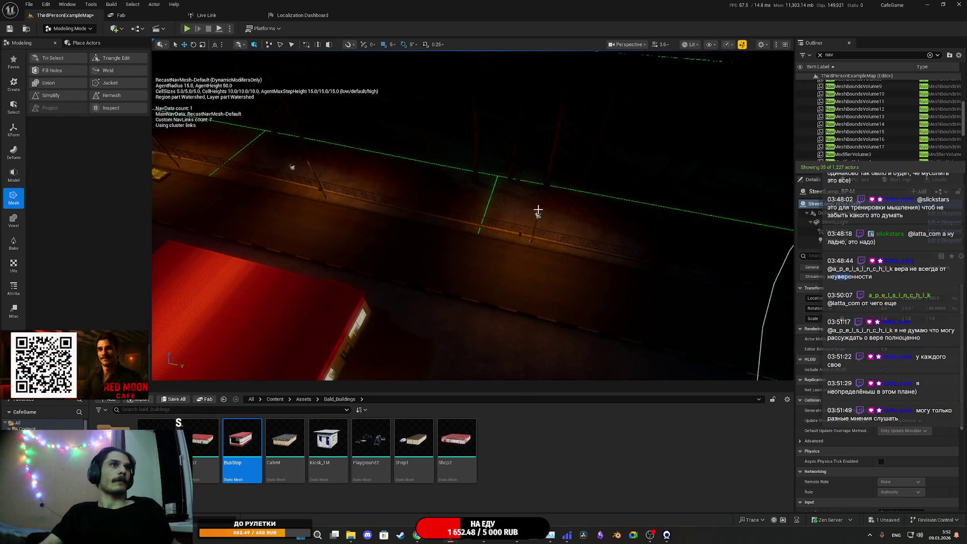
Step: Frame the street lamp, switch to Selection Mode and set grid snap to 1,000
key("f")
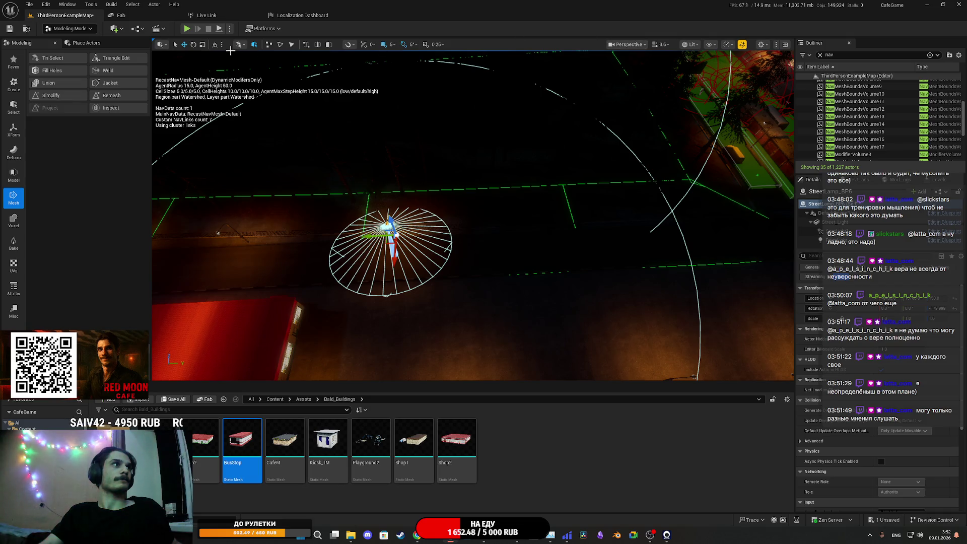
left_click(69, 28)
left_click(70, 44)
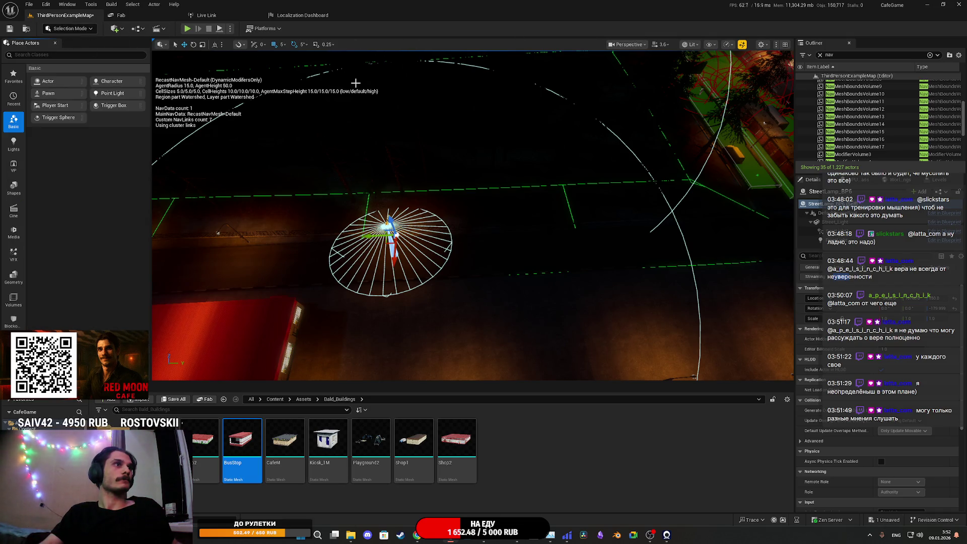
left_click(283, 45)
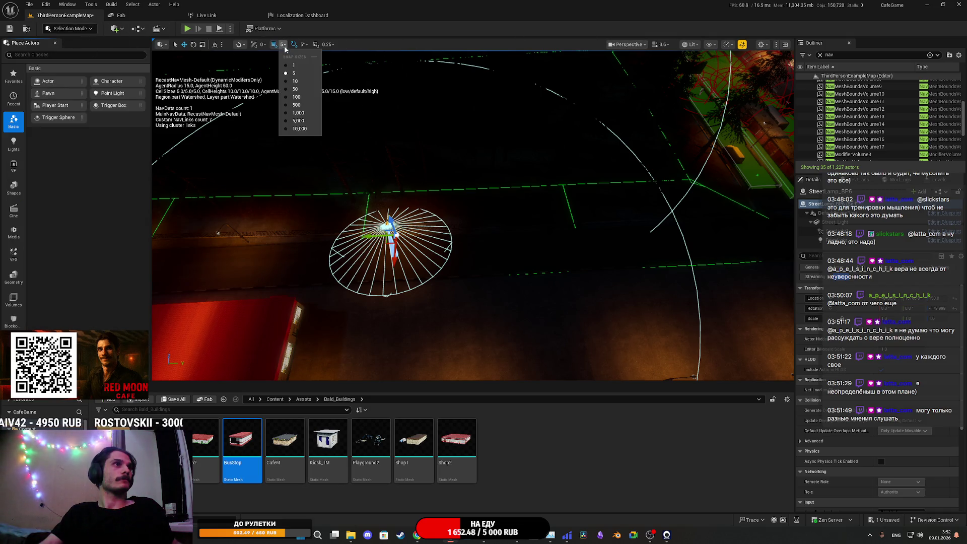
left_click(306, 113)
Step: Move the lamp along the street, Alt-drag two spaced copies further along, and save the level
mouse_move(376, 236)
left_mouse_down()
mouse_move(519, 242)
mouse_move(454, 282)
mouse_move(406, 240)
mouse_move(540, 243)
left_mouse_up()
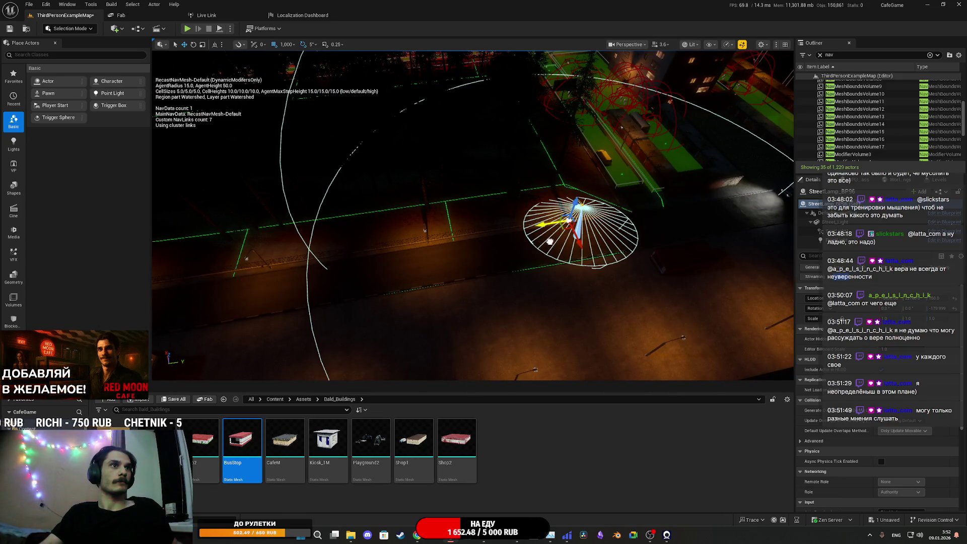
key("f")
mouse_move(450, 258)
left_mouse_down("alt")
mouse_move(511, 302)
mouse_move(609, 269)
left_mouse_up("alt")
key("f")
mouse_move(474, 216)
left_mouse_down()
mouse_move(554, 222)
mouse_move(533, 236)
mouse_move(398, 242)
mouse_move(494, 247)
mouse_move(484, 247)
left_mouse_up()
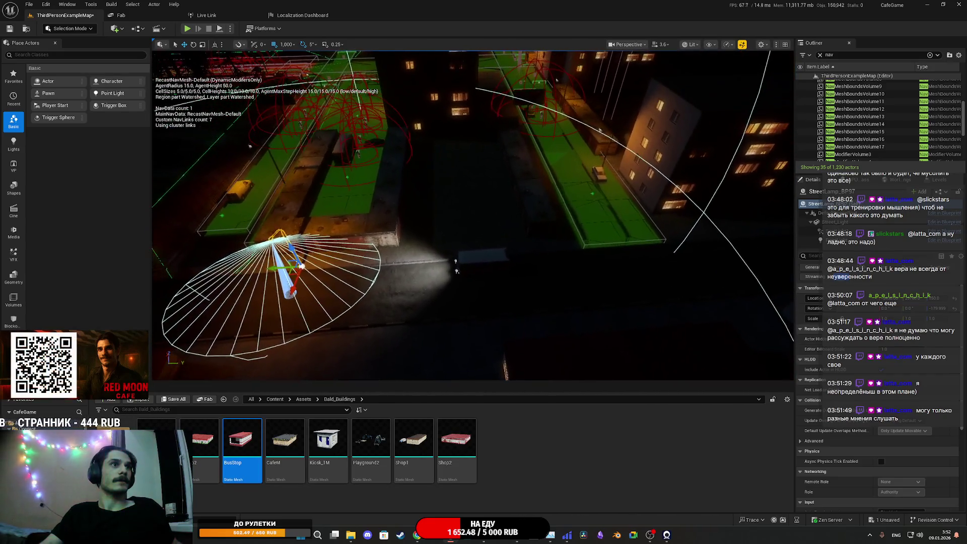
mouse_move(295, 284)
left_mouse_down("alt")
mouse_move(524, 272)
mouse_move(534, 262)
mouse_move(539, 237)
mouse_move(524, 221)
mouse_move(486, 196)
mouse_move(466, 209)
left_mouse_up("alt")
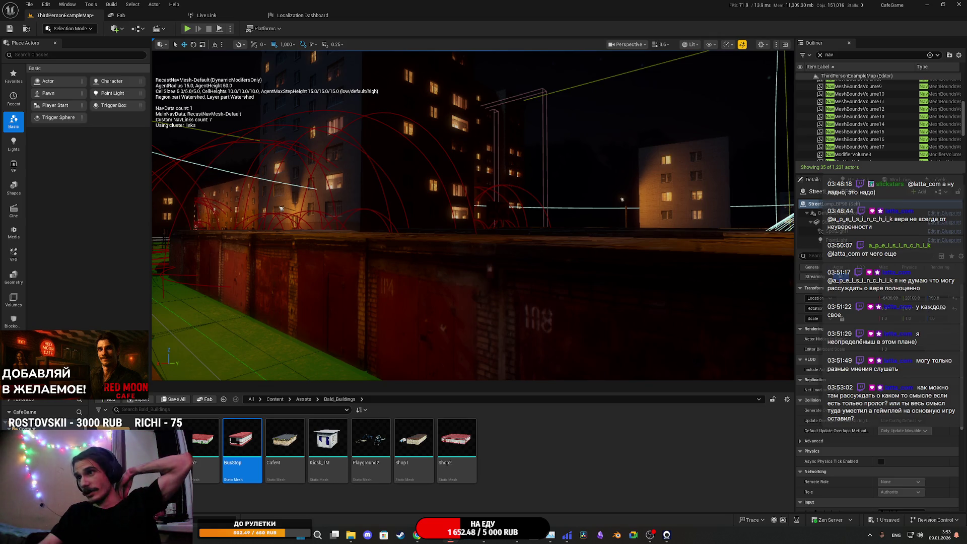
left_click_drag(466, 209, 466, 262)
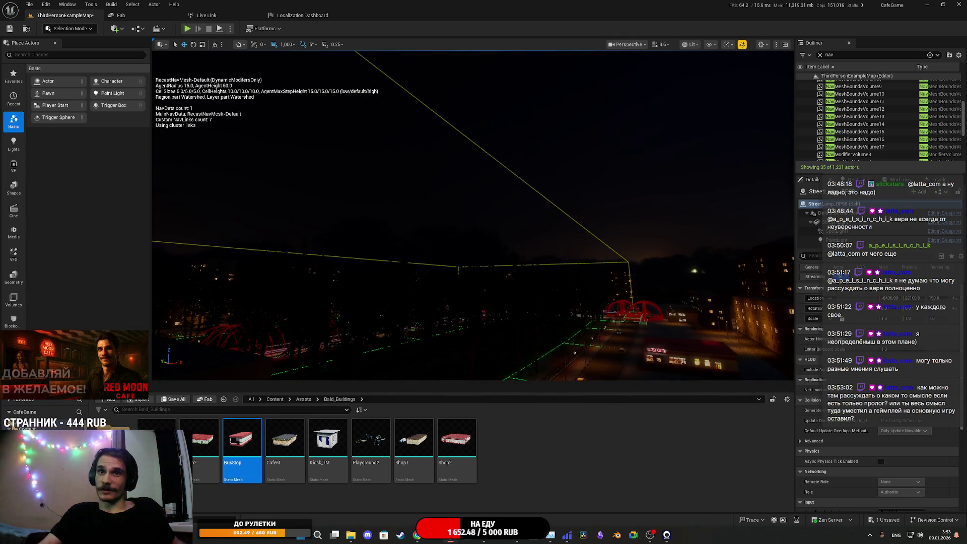
key("ctrl+s")
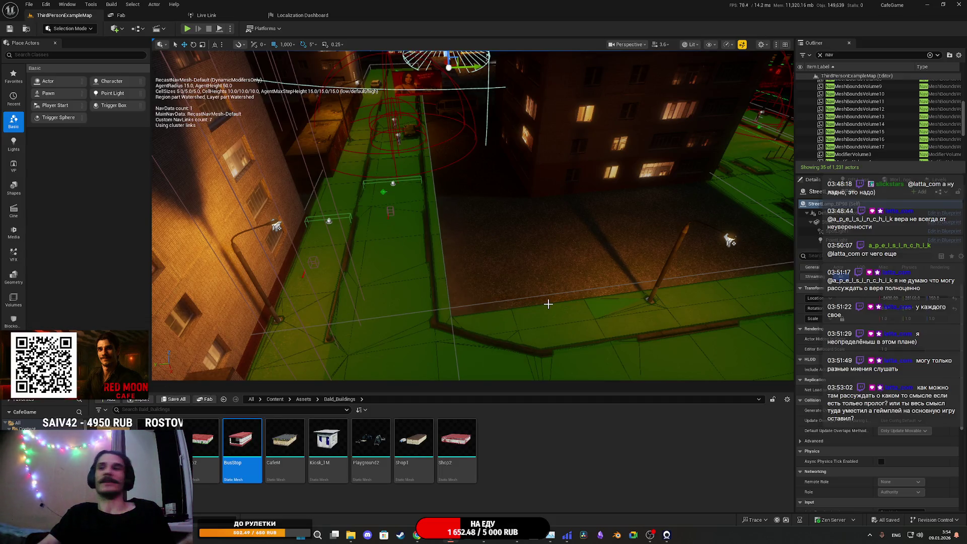
left_click(187, 29)
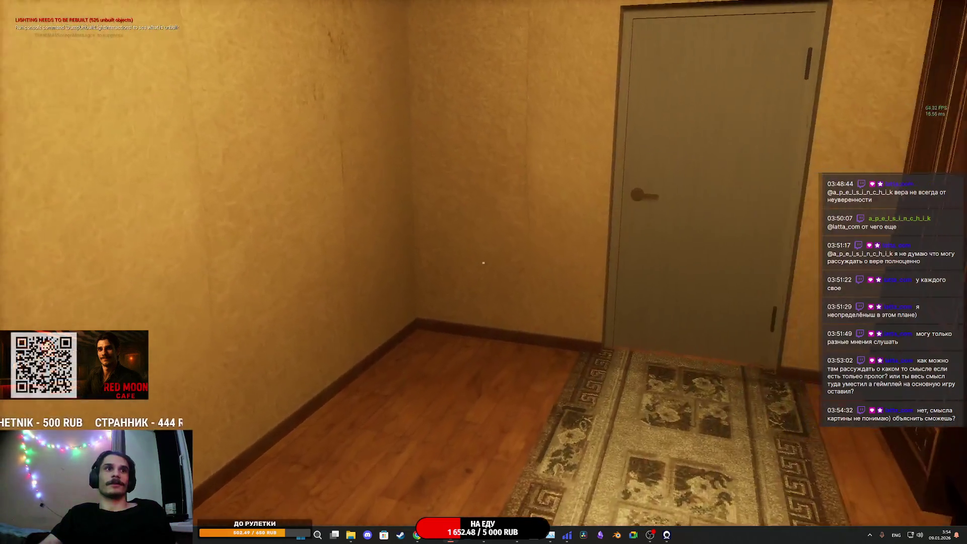
Step: Walk through the living room into the kitchen to the windowsill pot, then down the dark hallway
key("w")
left_click(483, 263)
mouse_move(483, 263)
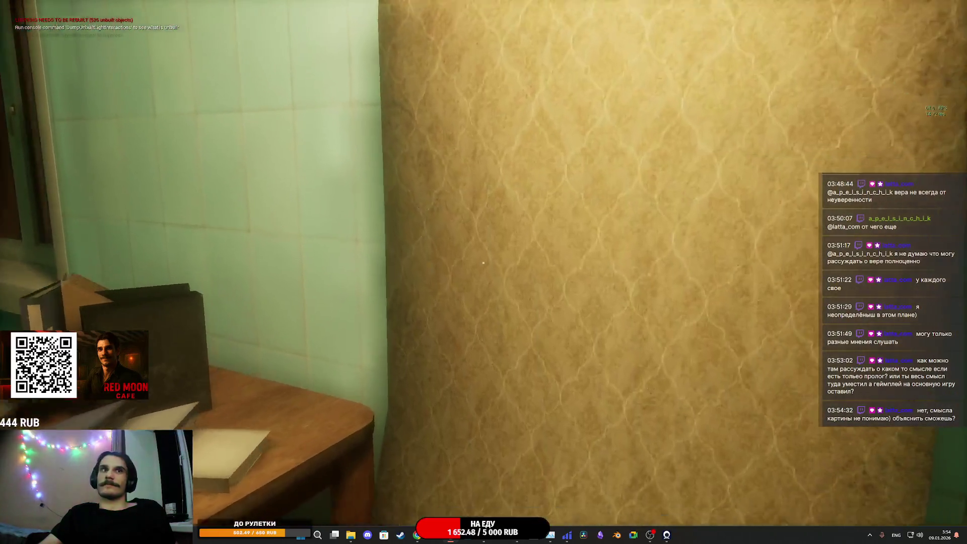
key("w")
key("w")
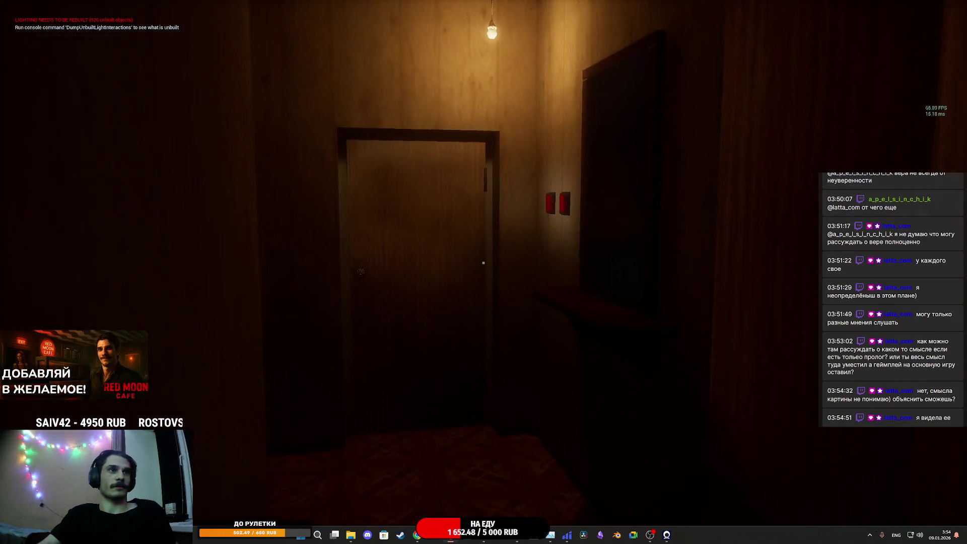
key("e")
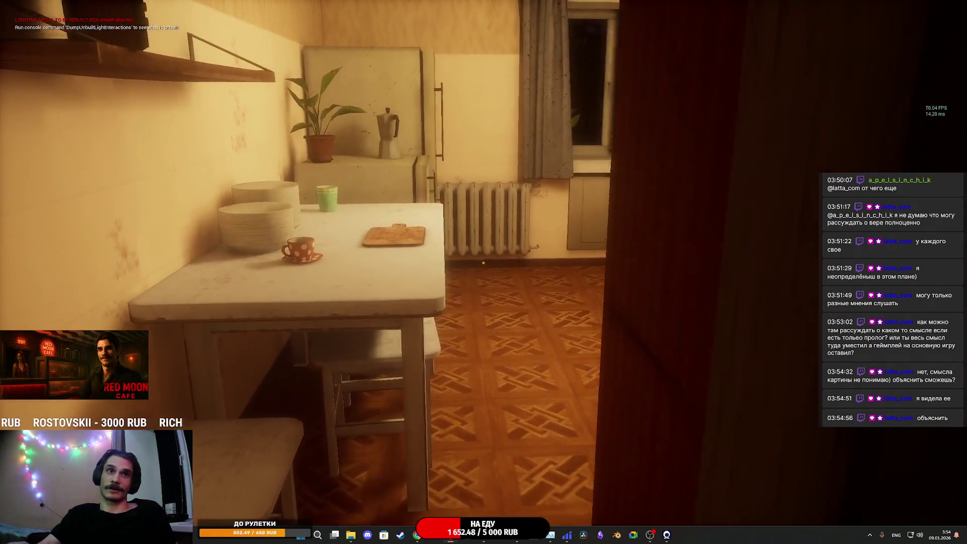
key("w")
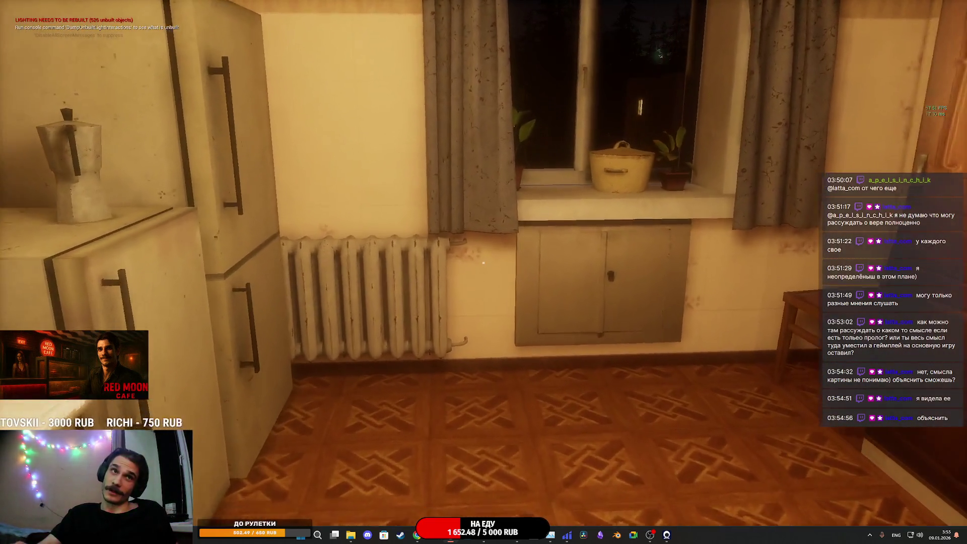
key("w")
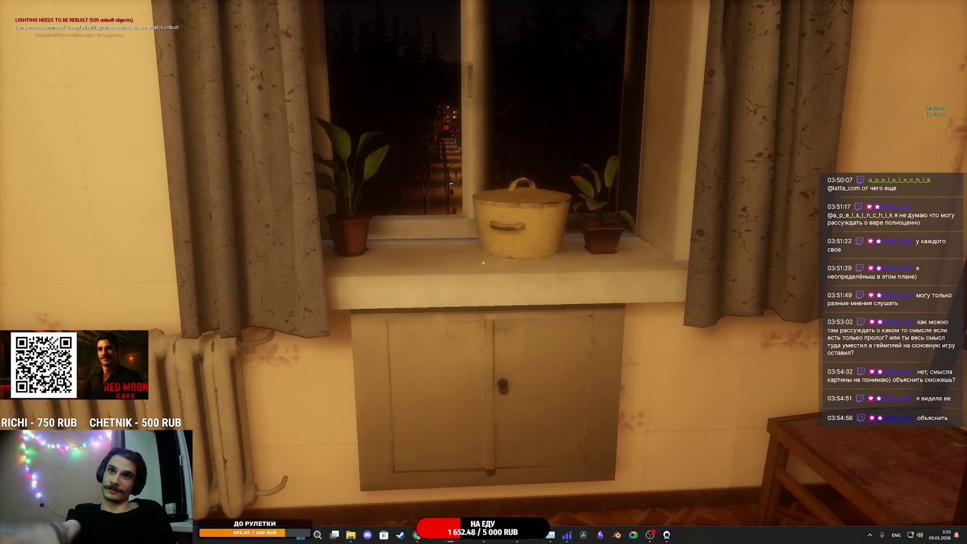
key("w")
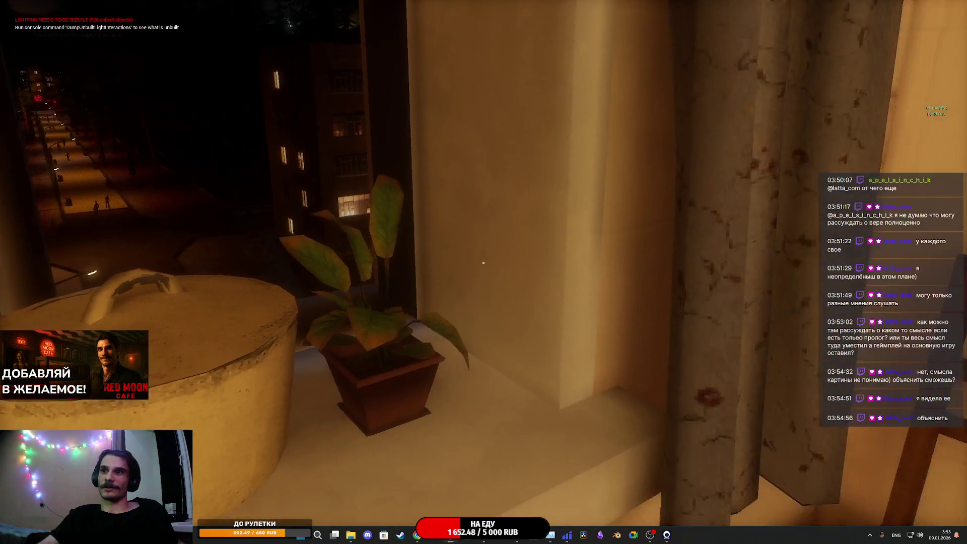
key("w")
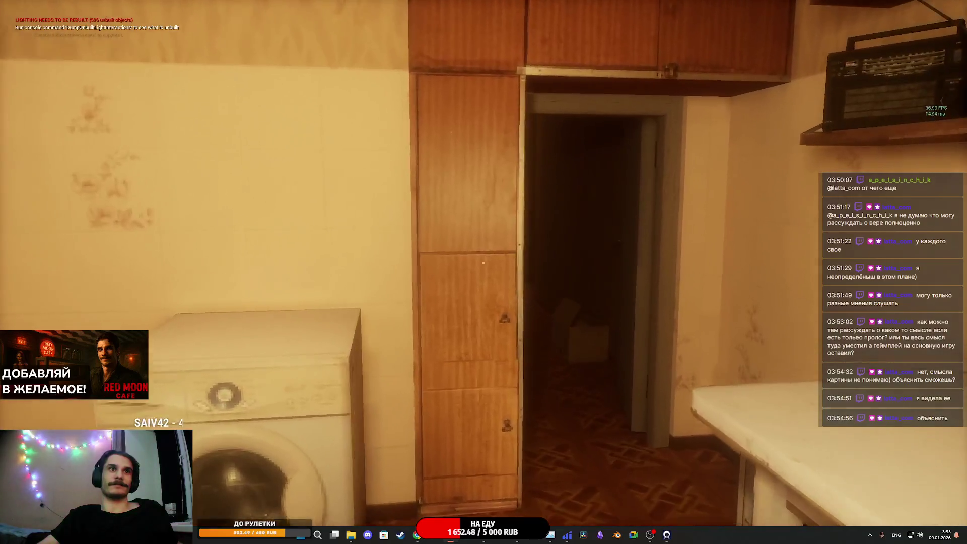
key("w")
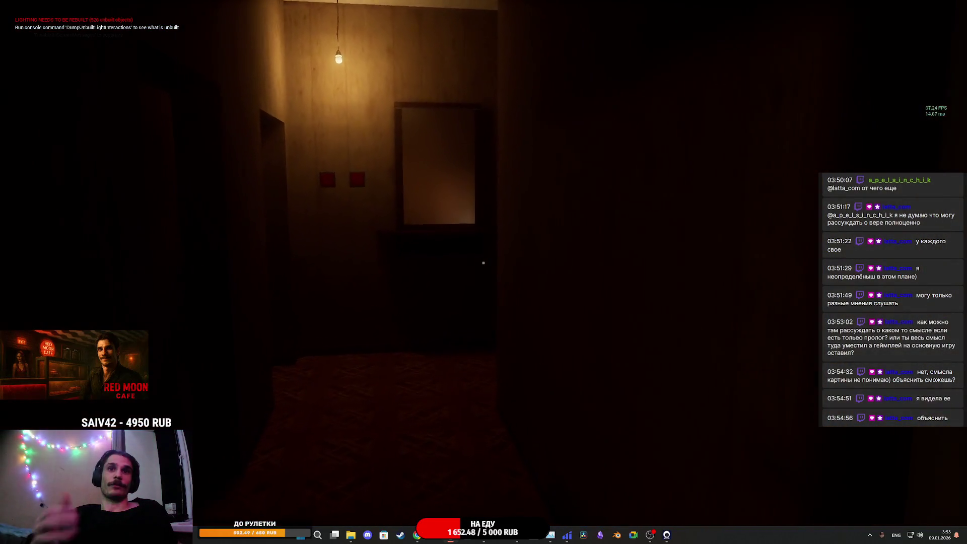
key("w")
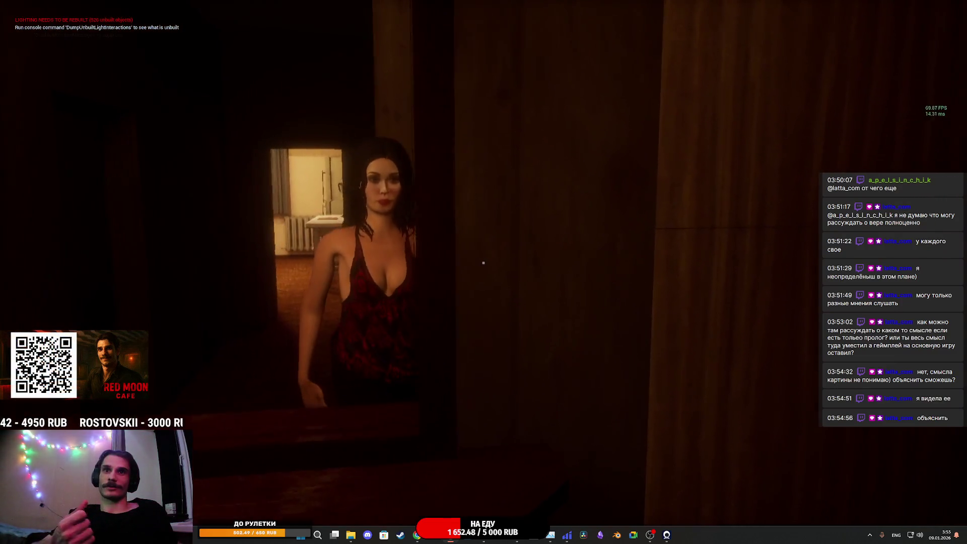
Step: Walk past the wardrobe onto the balcony to look down on the street, then return indoors
key("w")
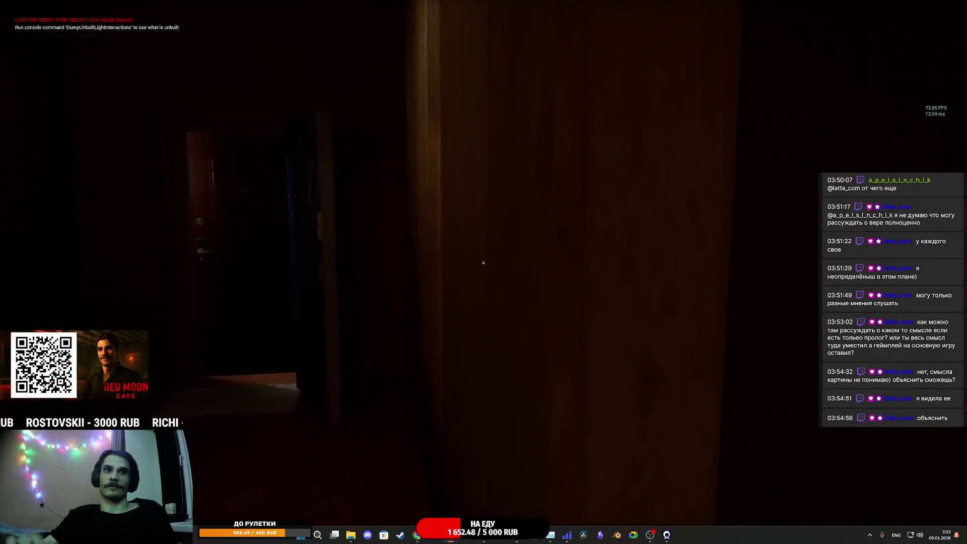
key("w")
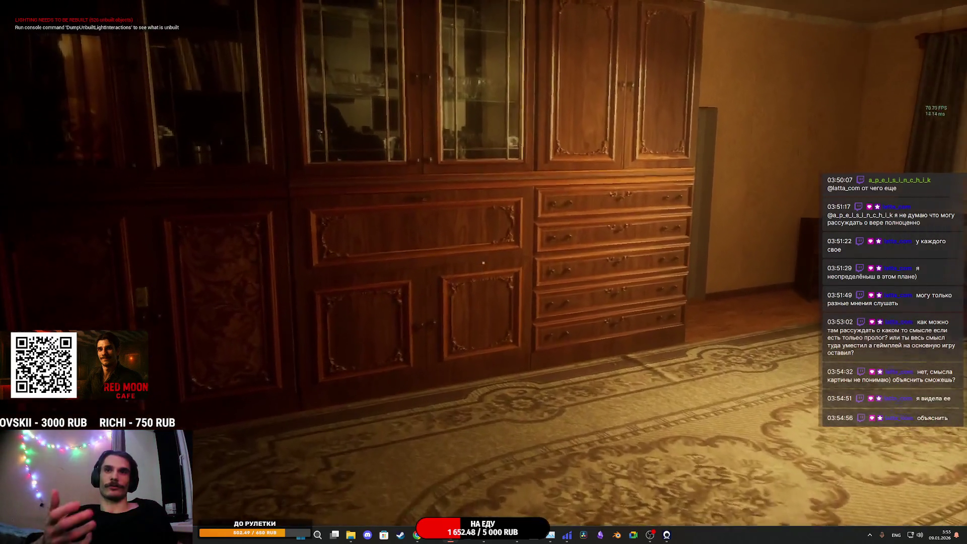
key("w")
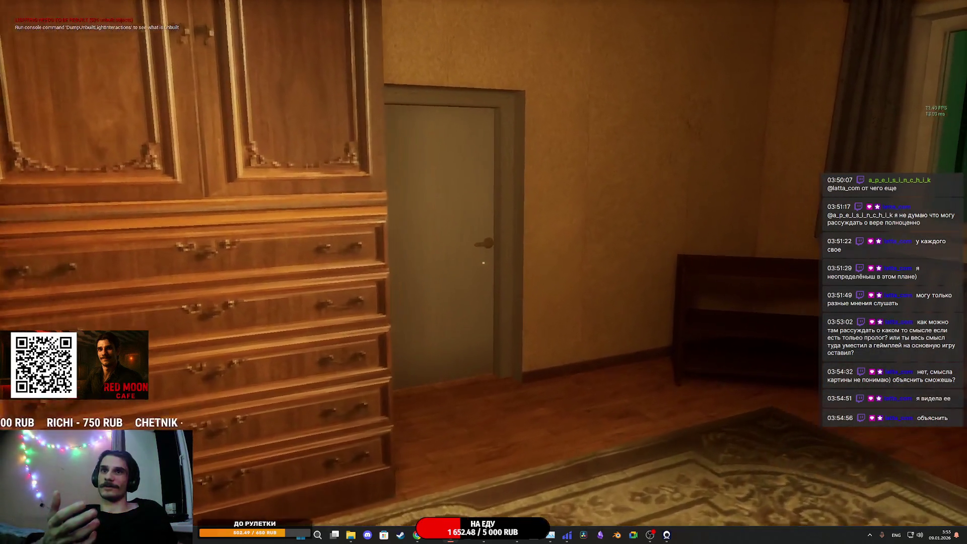
key("w")
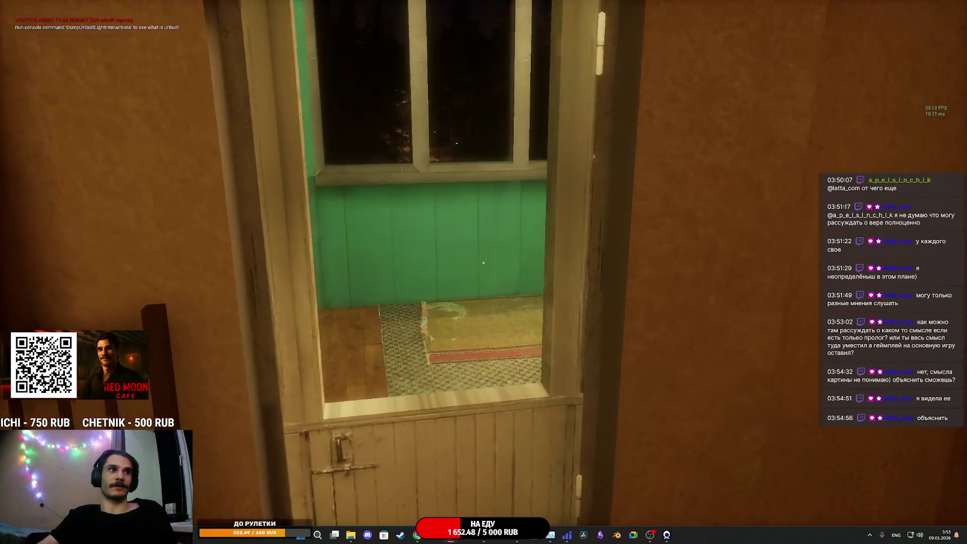
key("w")
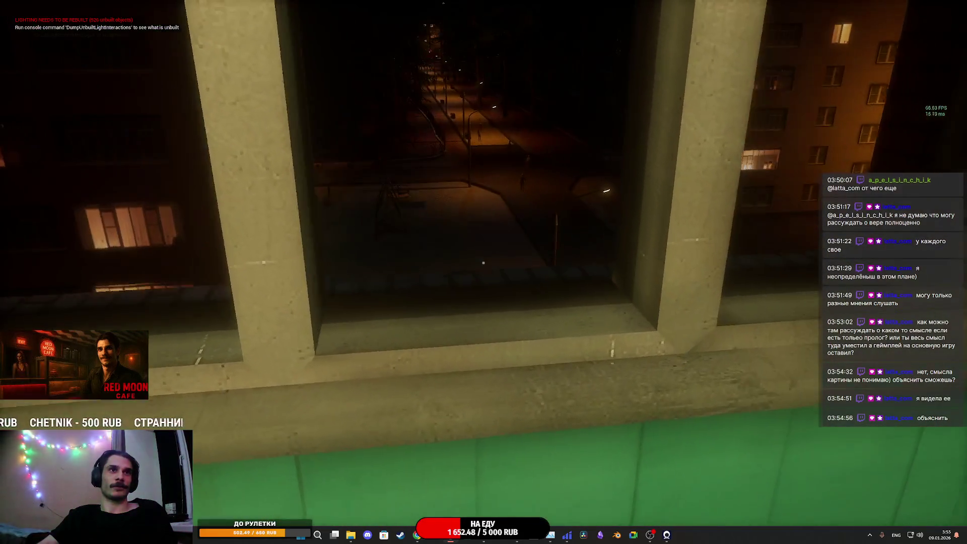
key("a")
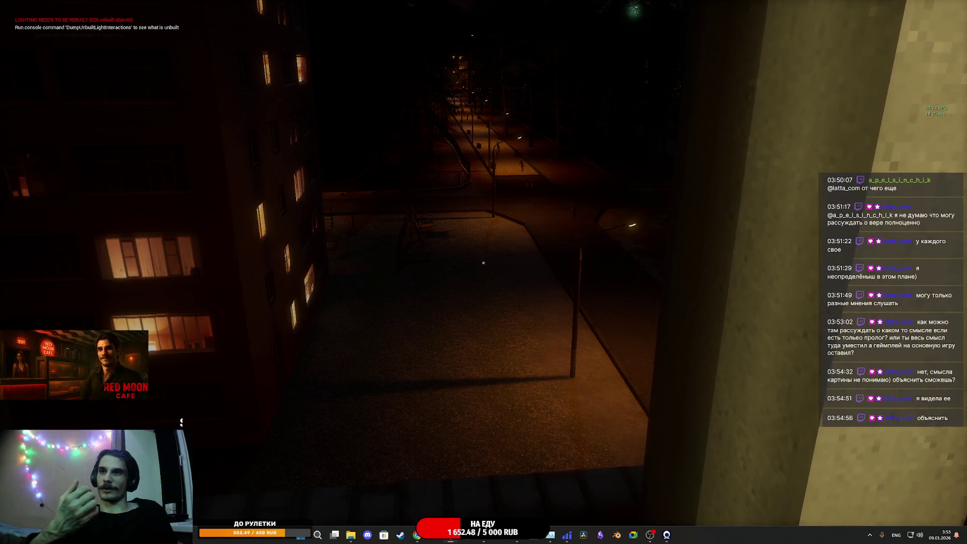
key("w")
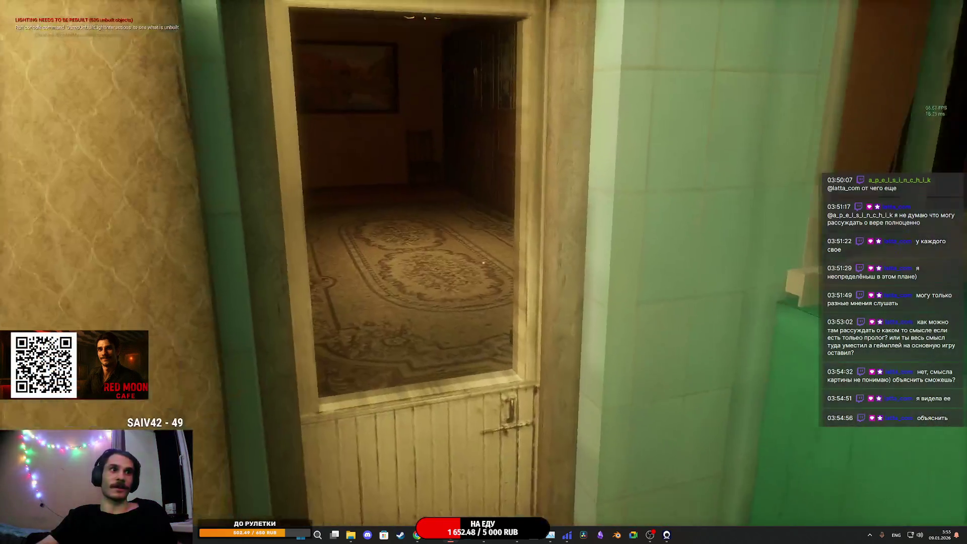
Step: Open the inner doors, pass the apartment window and continue into the room with the sofa
key("w")
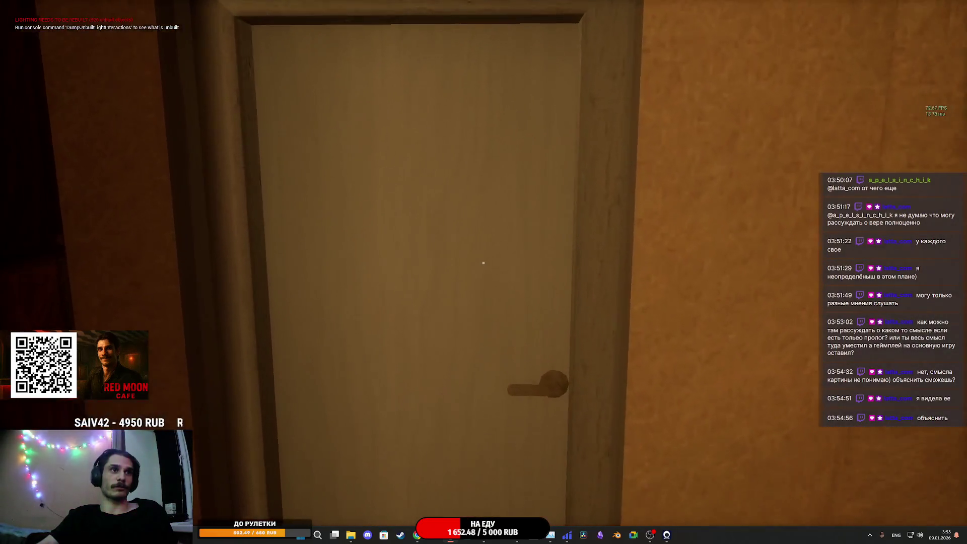
key("e")
key("w")
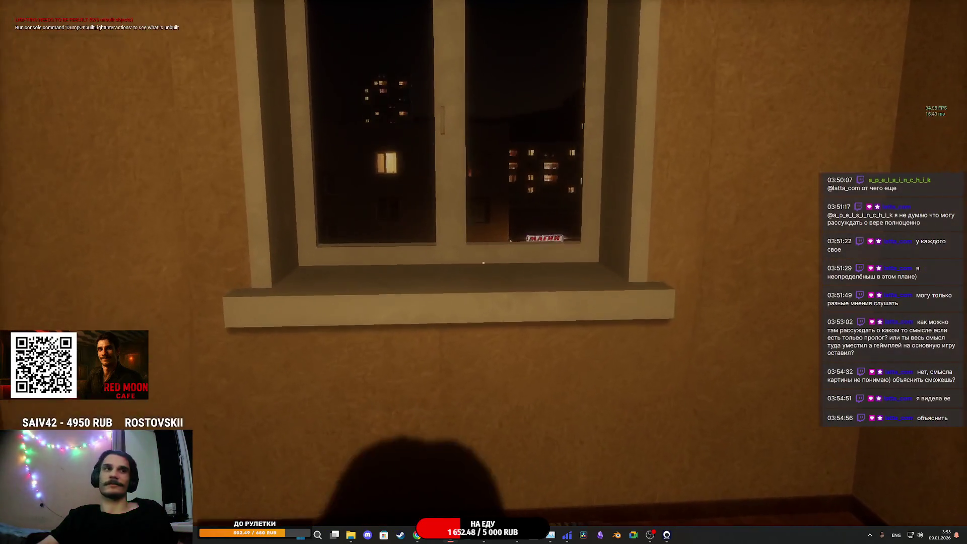
key("w")
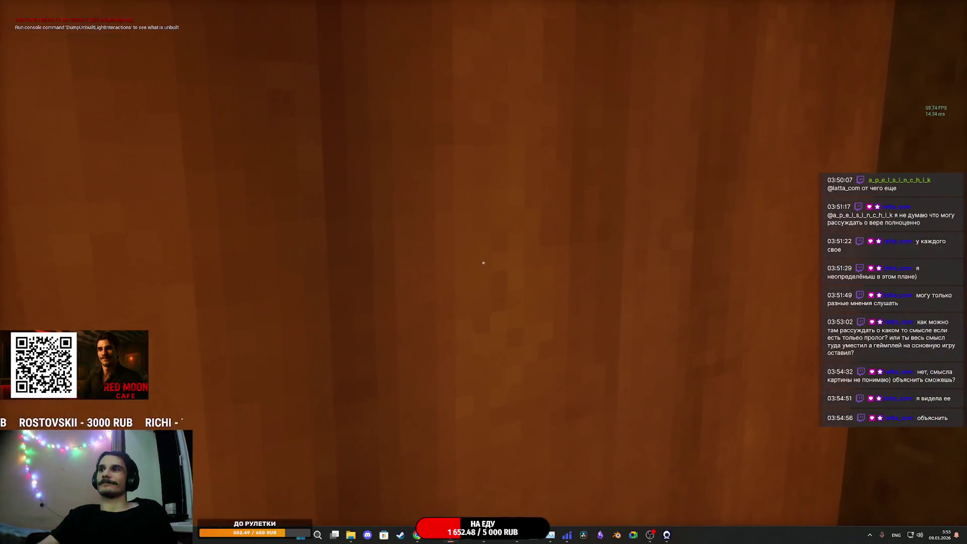
key("w")
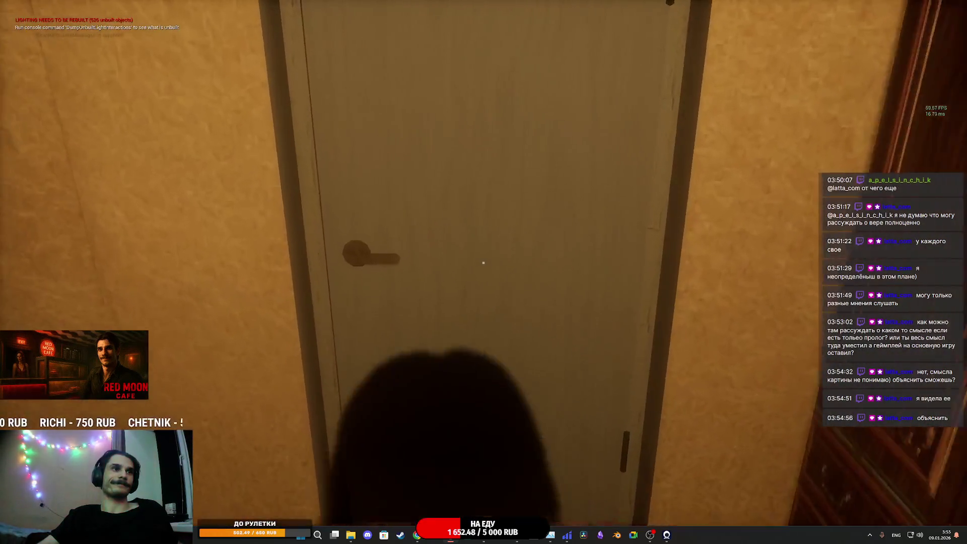
key("e")
key("w")
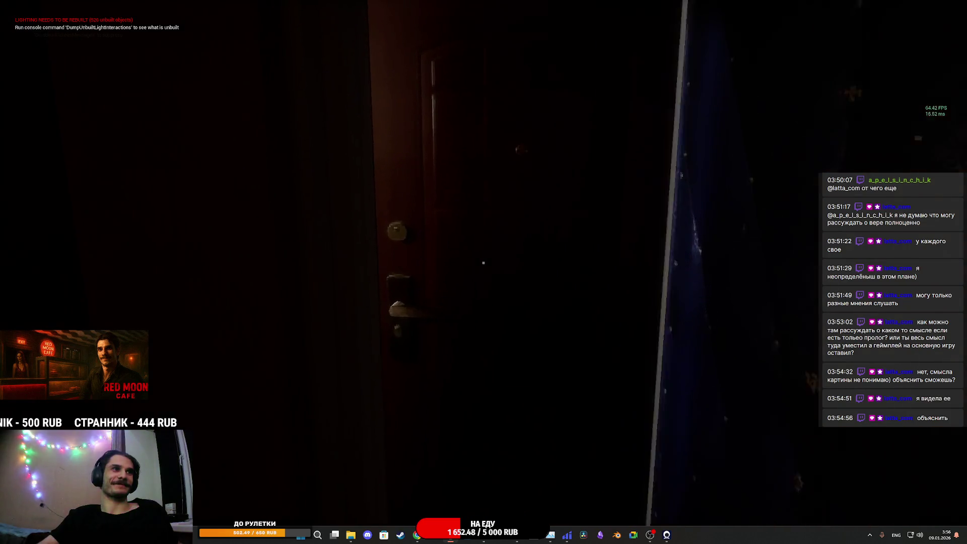
Step: Leave the flat into the green stairwell, call the elevator and ride it to the 1st floor
key("w")
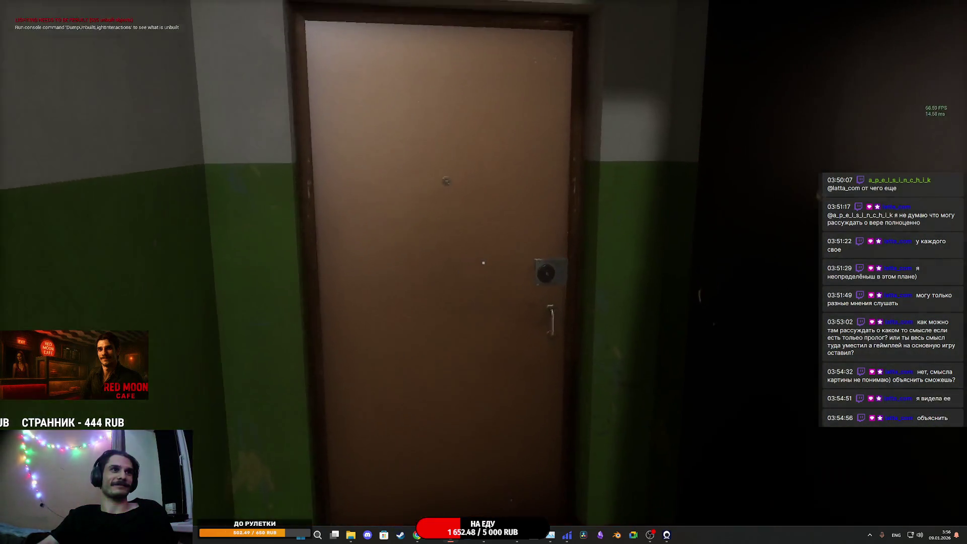
key("e")
key("w")
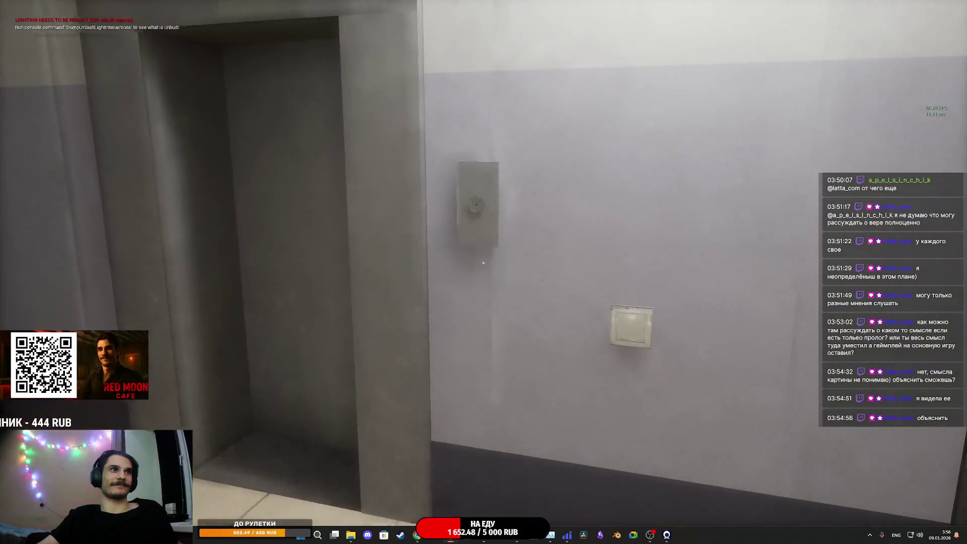
key("w")
key("e")
key("w")
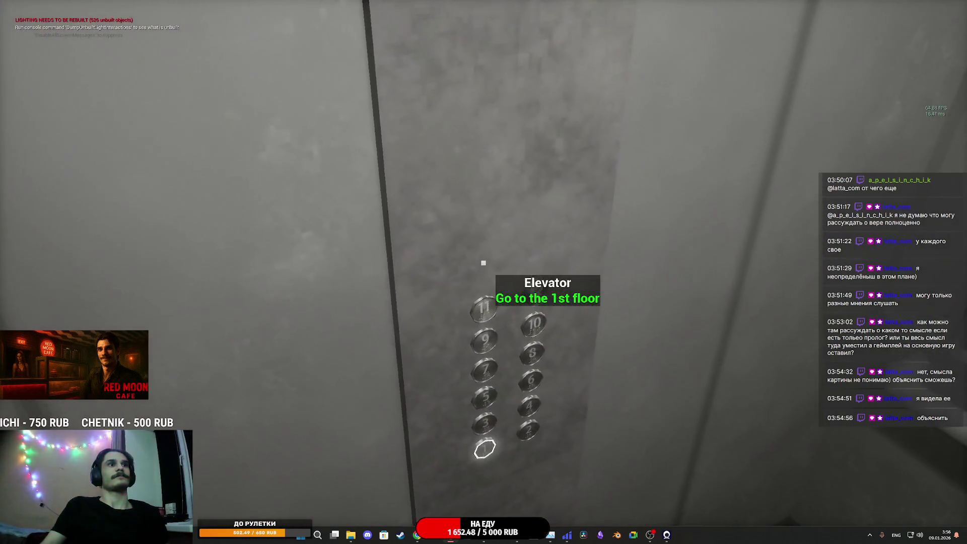
left_click(484, 263)
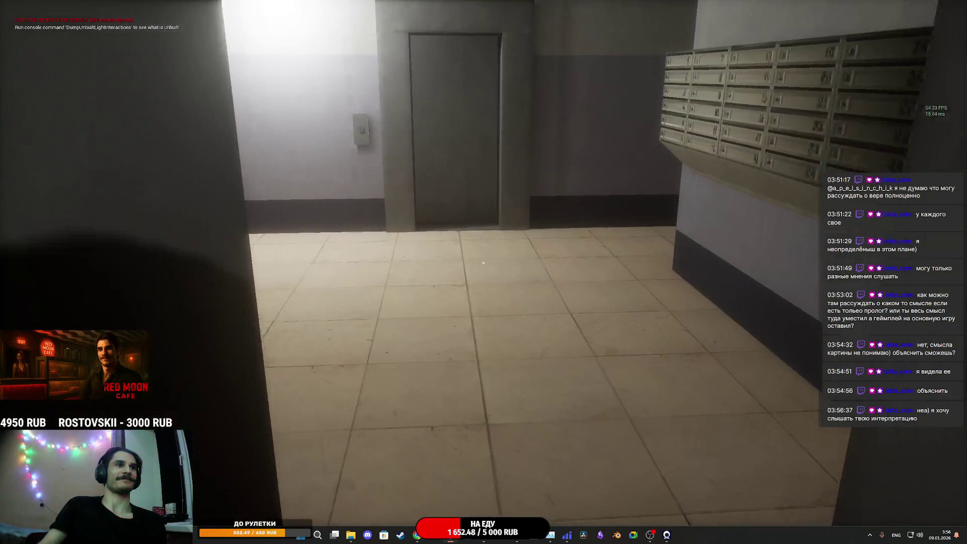
key("w")
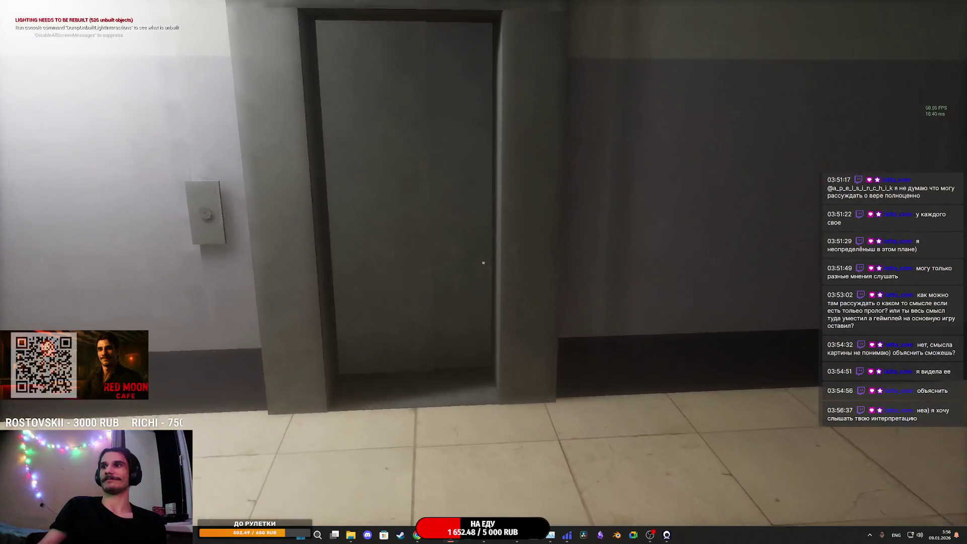
Step: Walk past the mailboxes, open the exit door and step out onto the night street
key("w")
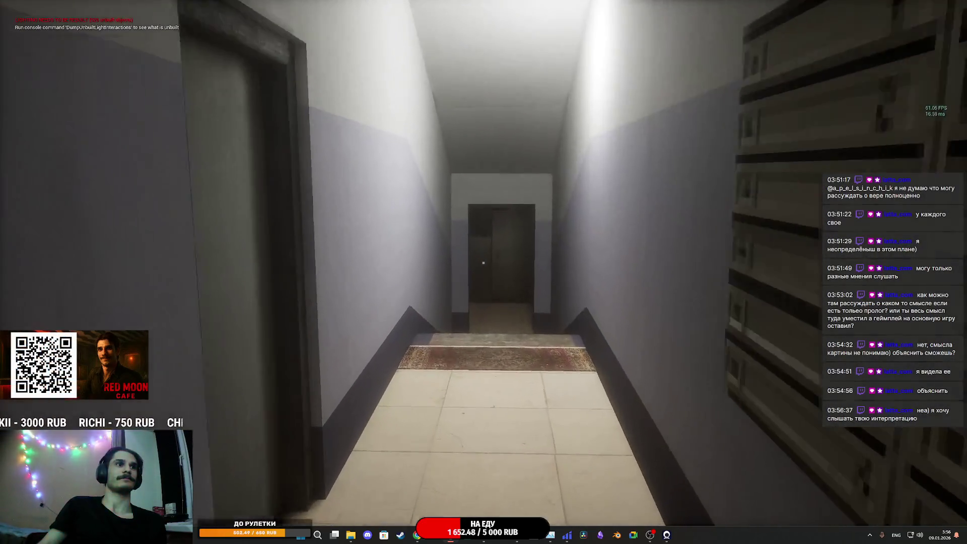
key("w")
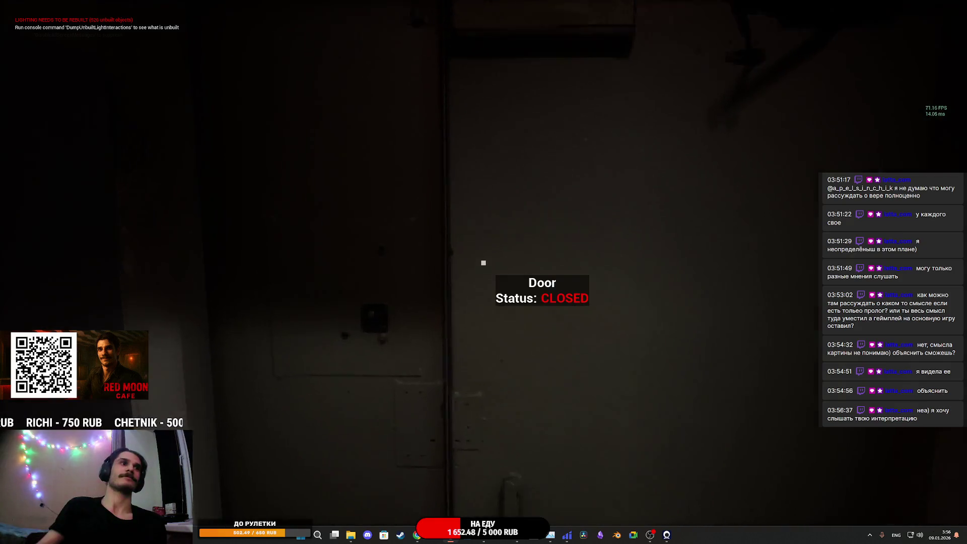
key("e")
key("w")
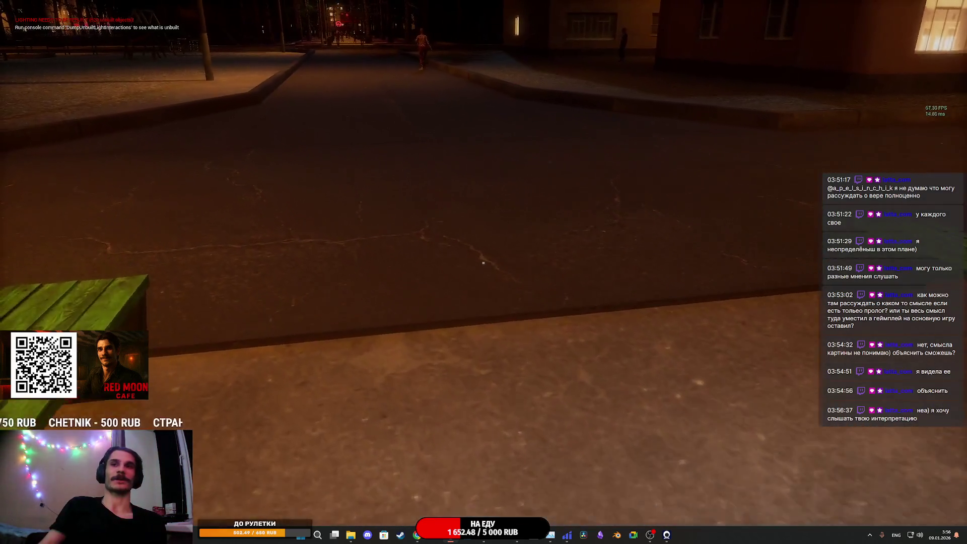
mouse_move(483, 262)
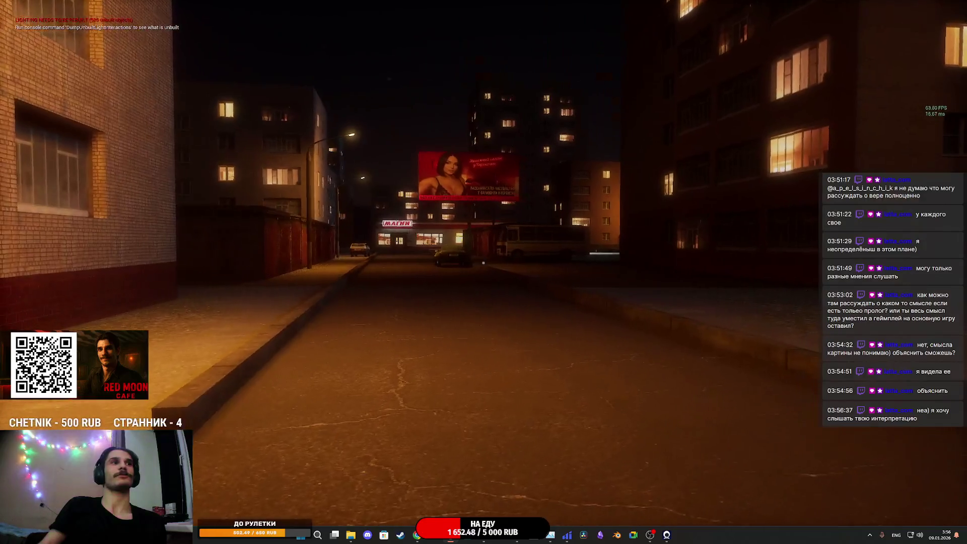
key("w")
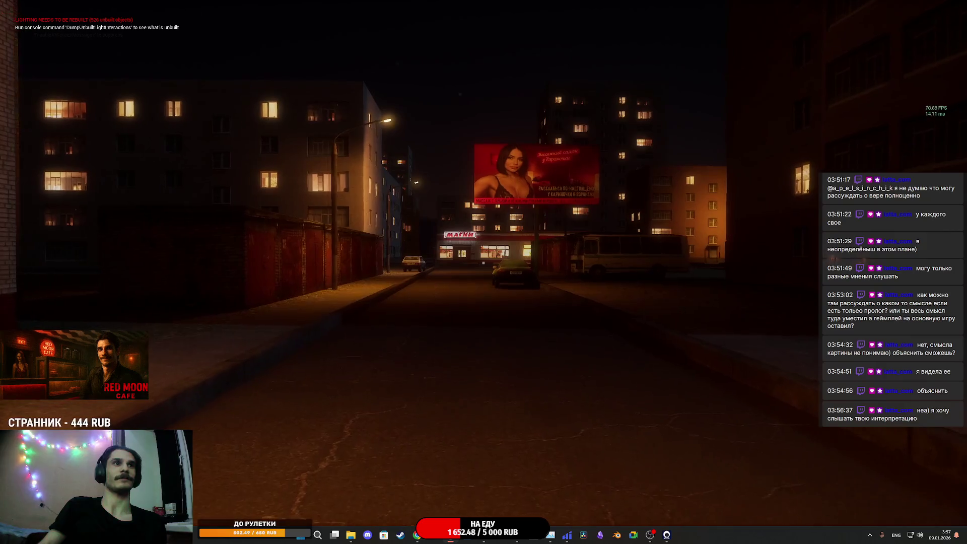
key("w")
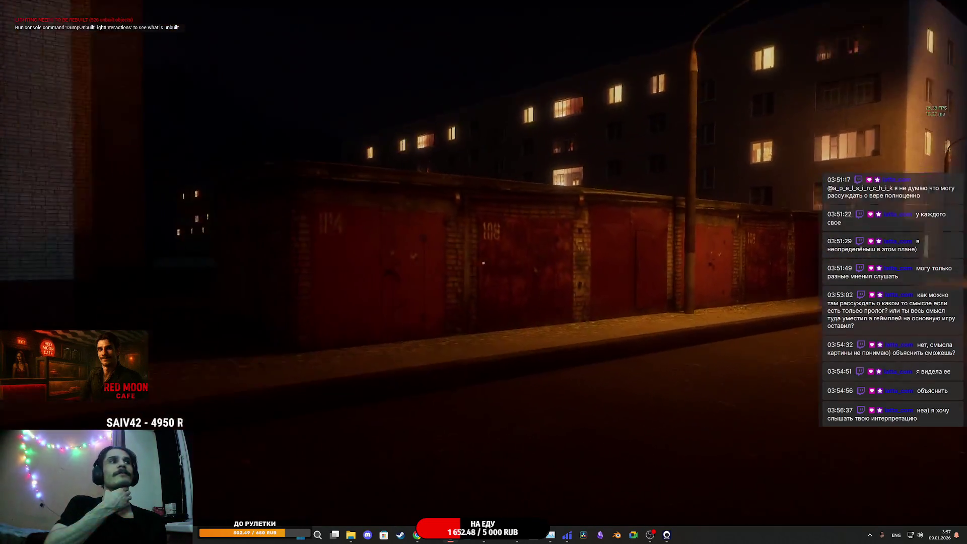
Step: Walk along the apartment street toward the Magnit shop, sidestepping right to face the billboard
key("w")
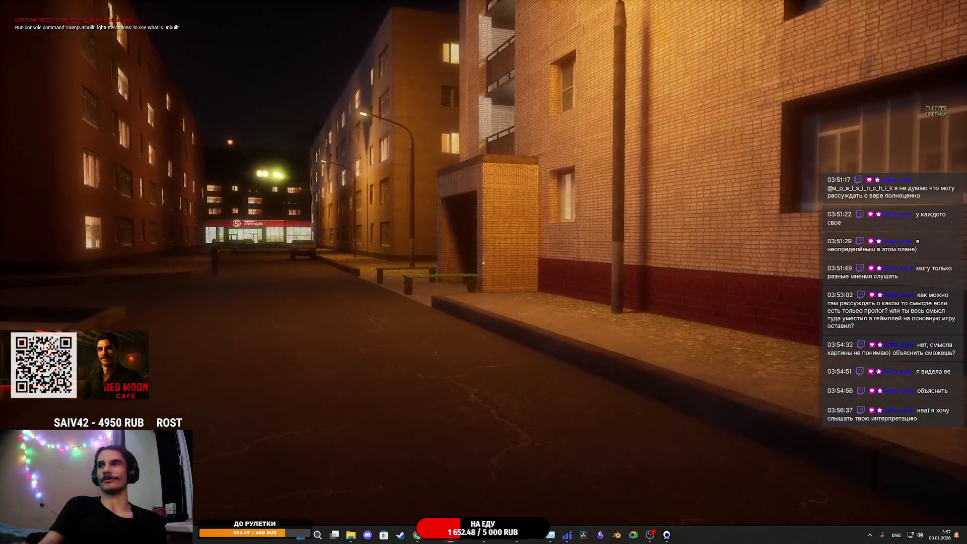
key("w")
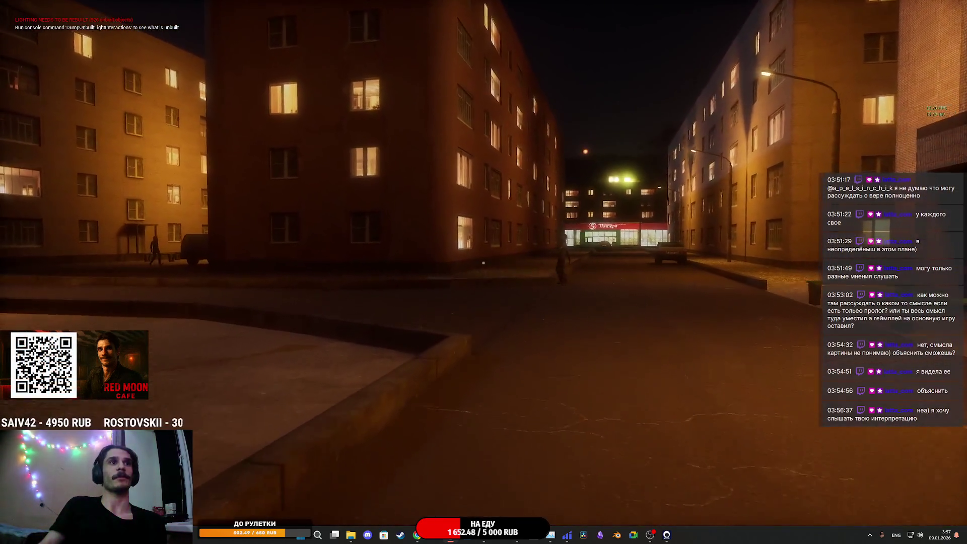
key("w")
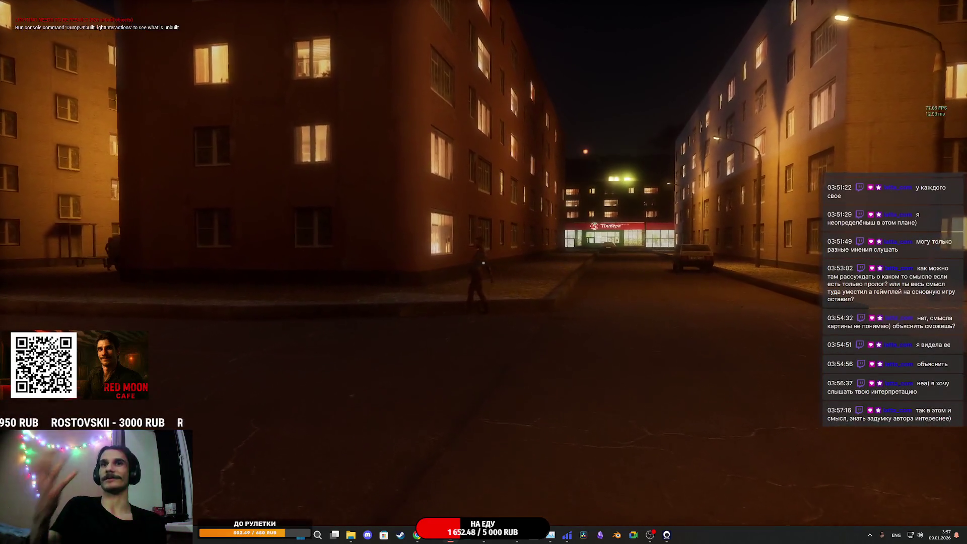
key("w")
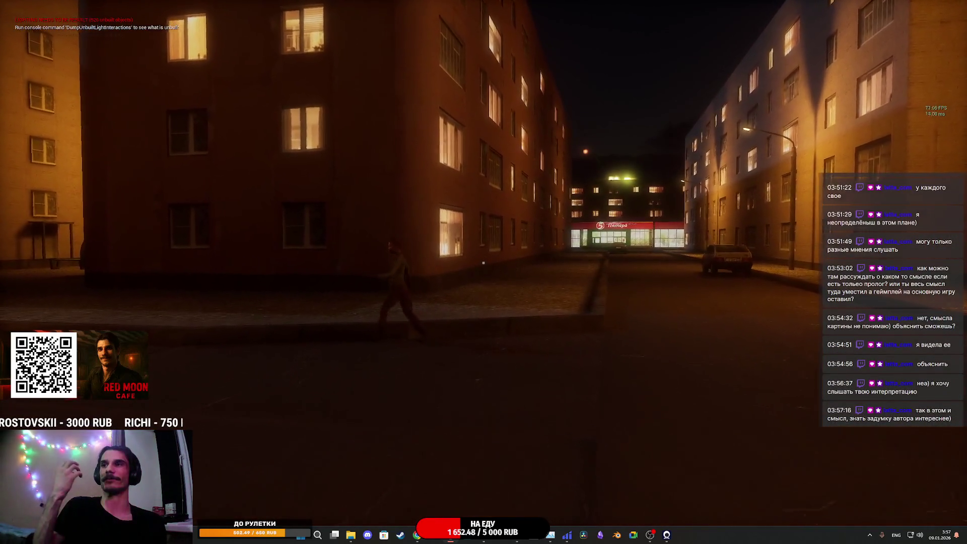
key("w")
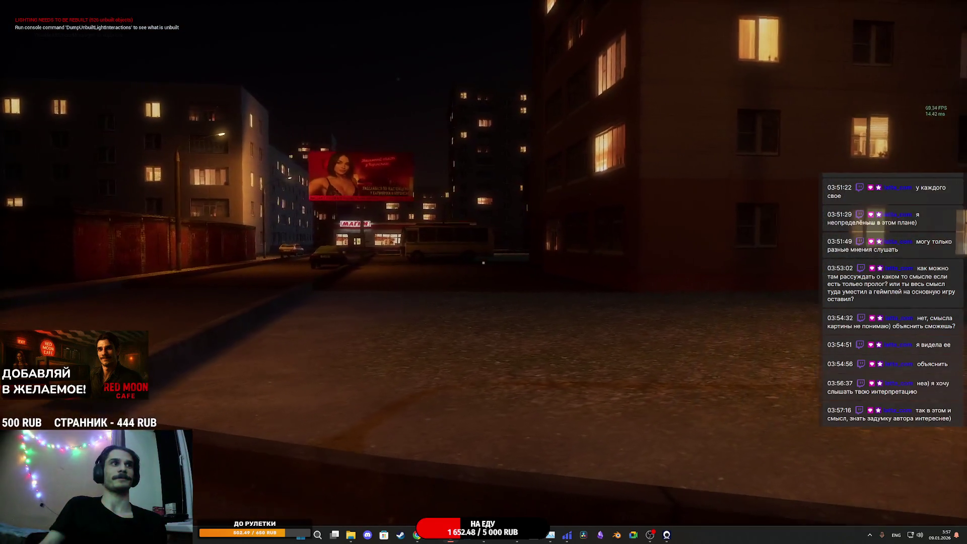
key("d")
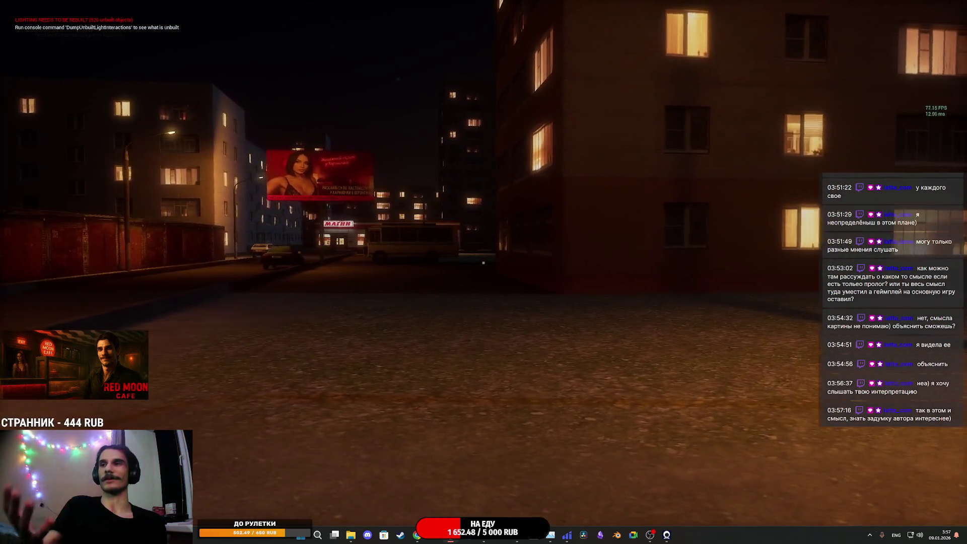
key("d")
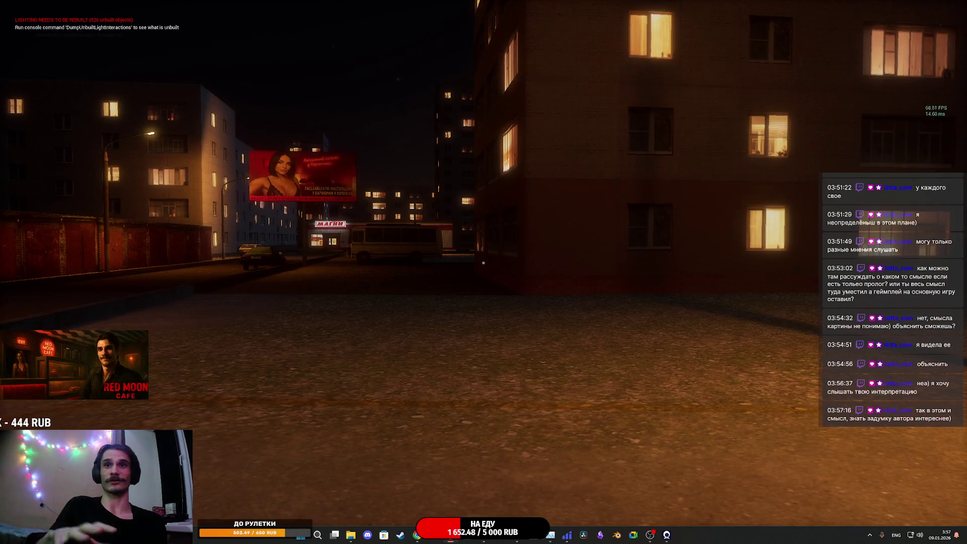
key("d")
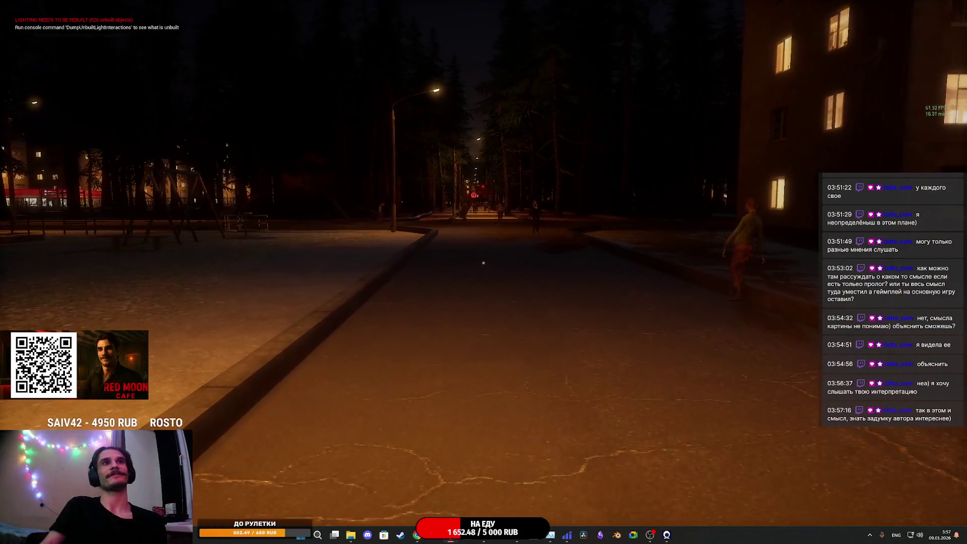
Step: Walk the play-test character down the park alley toward the playground lamp post
key("w")
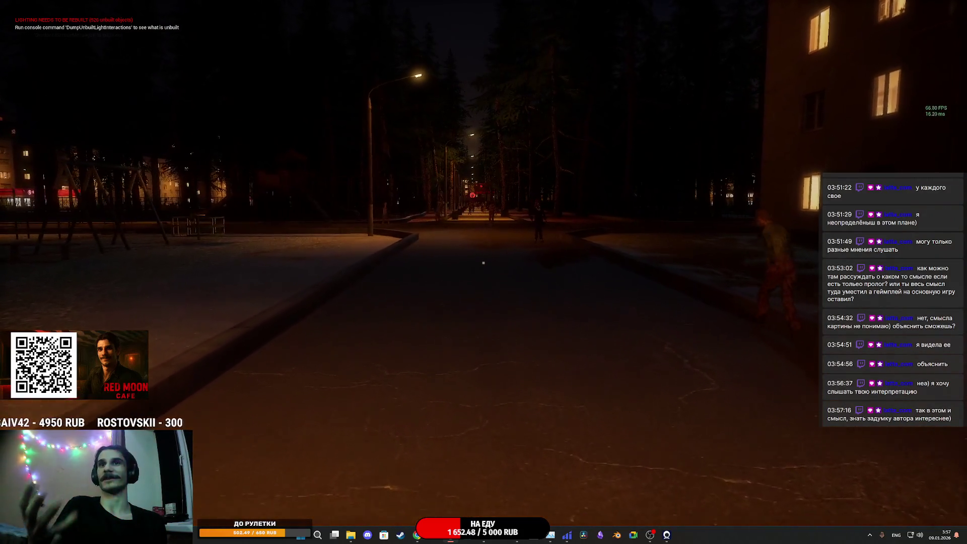
key("w")
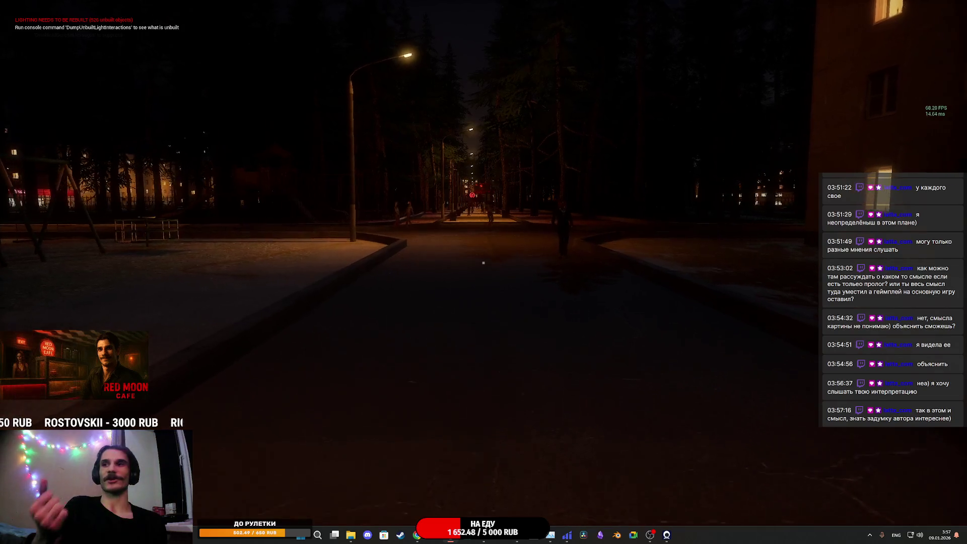
key("w")
key("w")
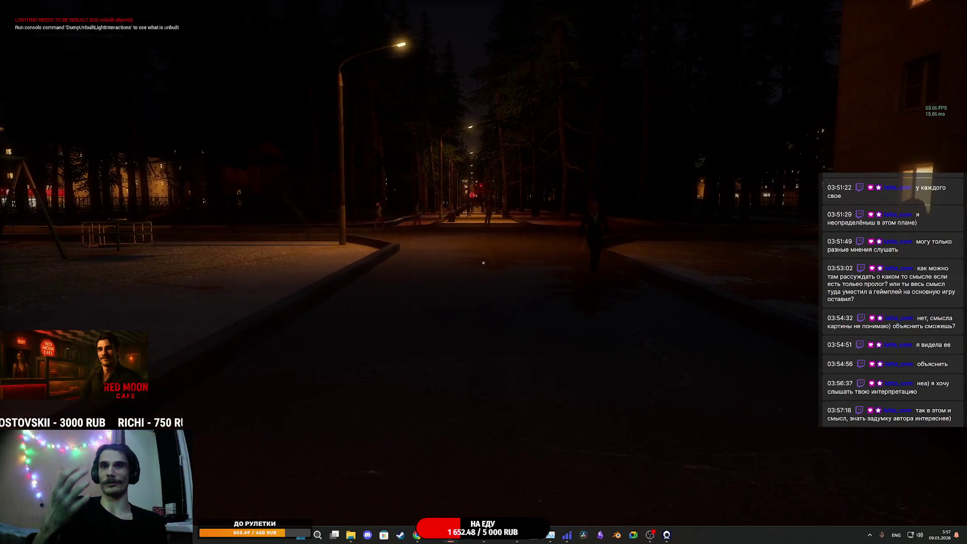
key("w")
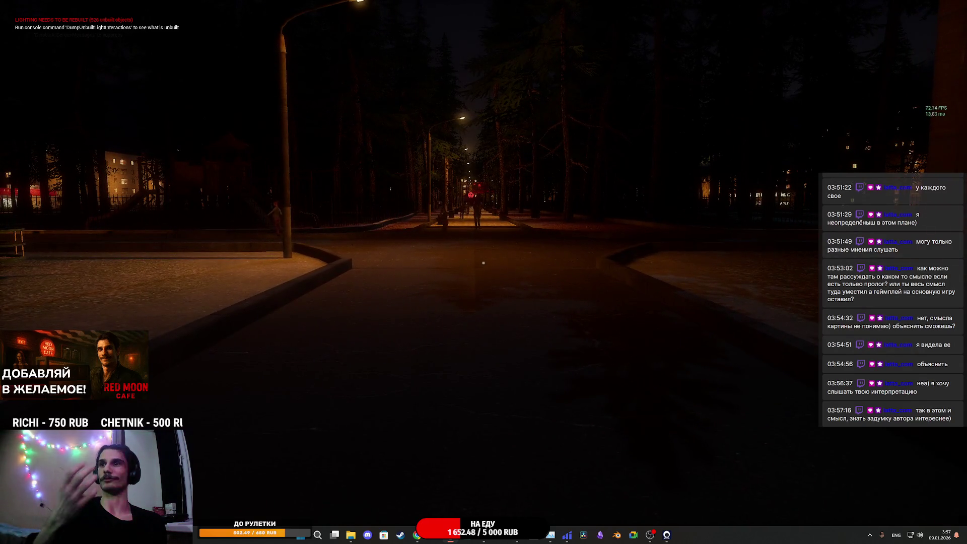
key("w")
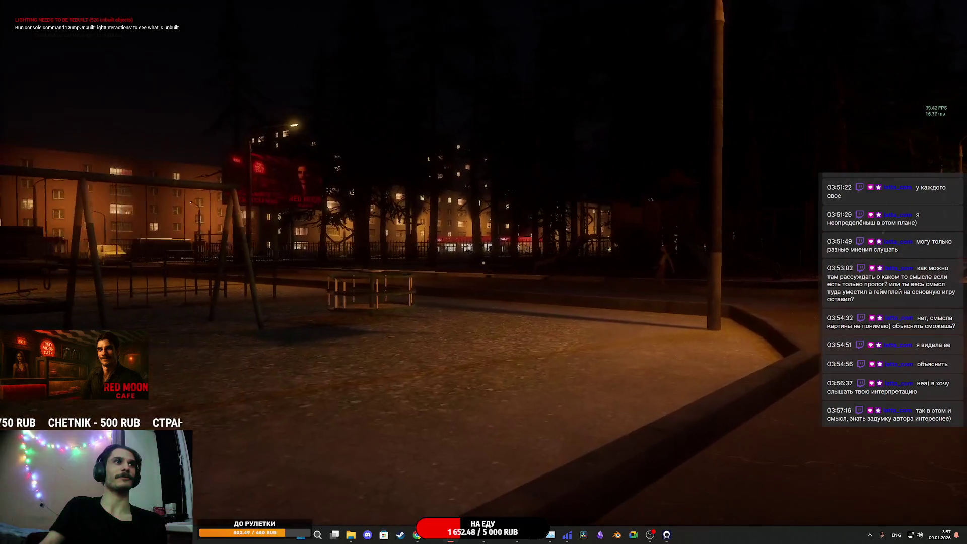
key("w")
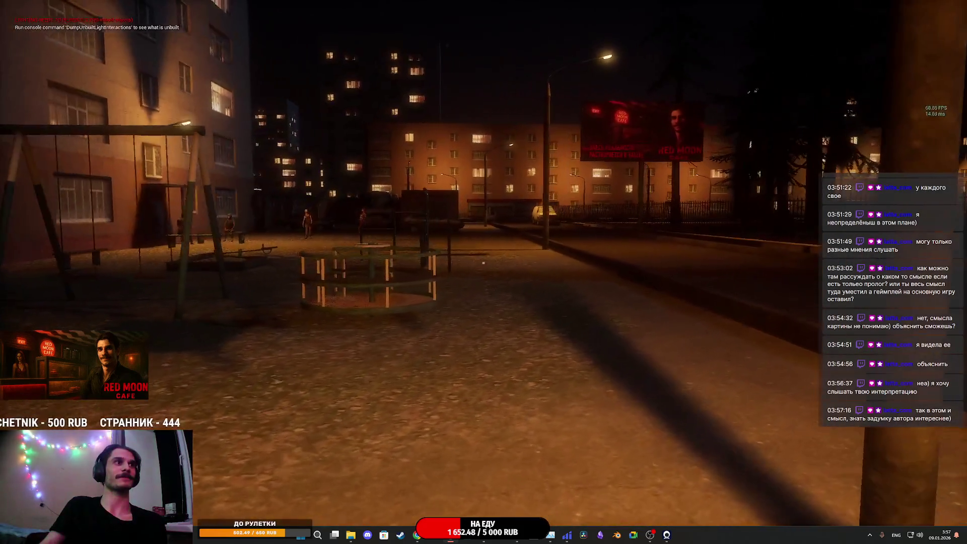
Step: Walk along the fenced road past the billboard toward the lit apartment buildings
key("w")
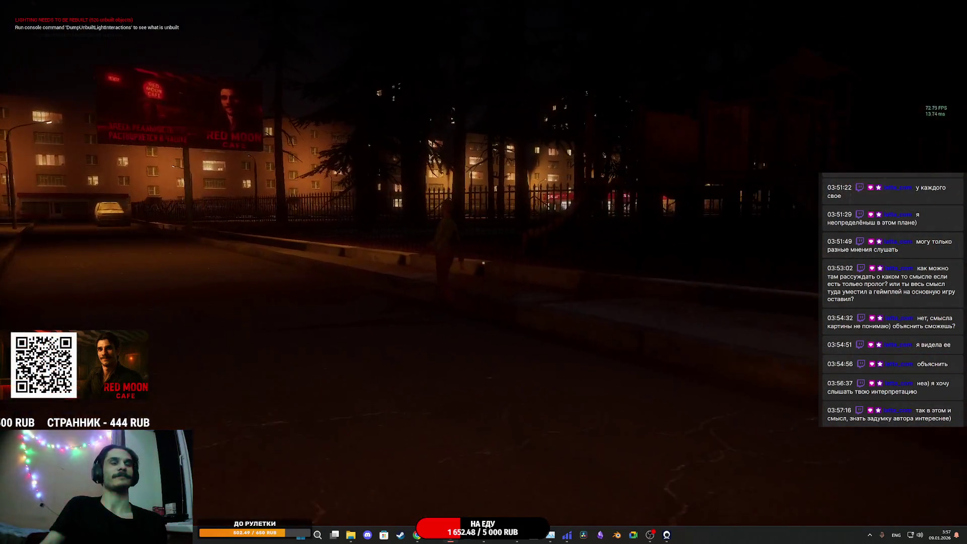
key("w")
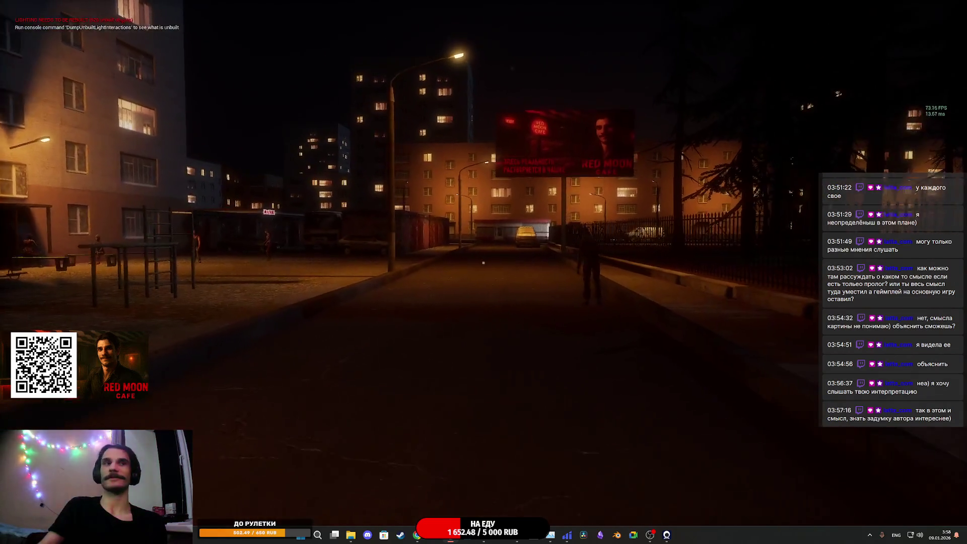
key("w")
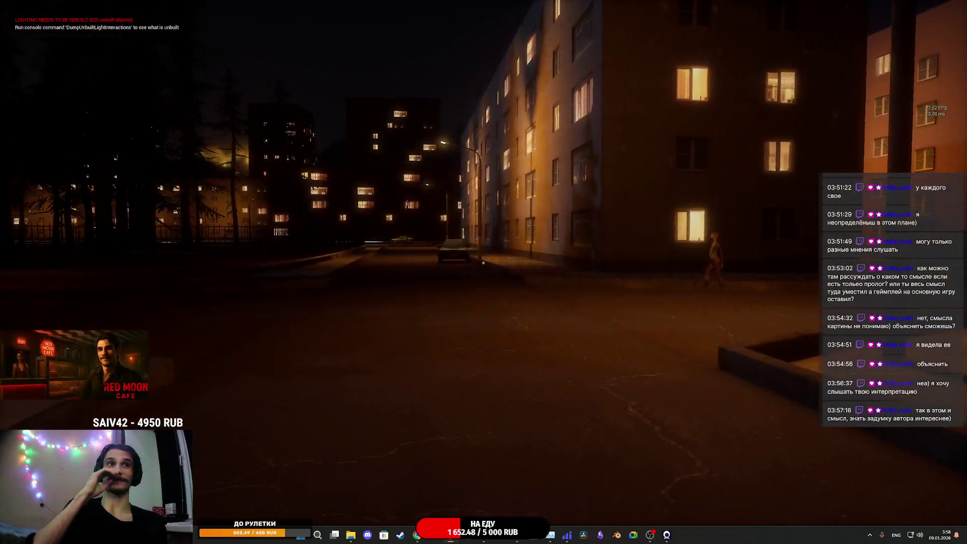
key("w")
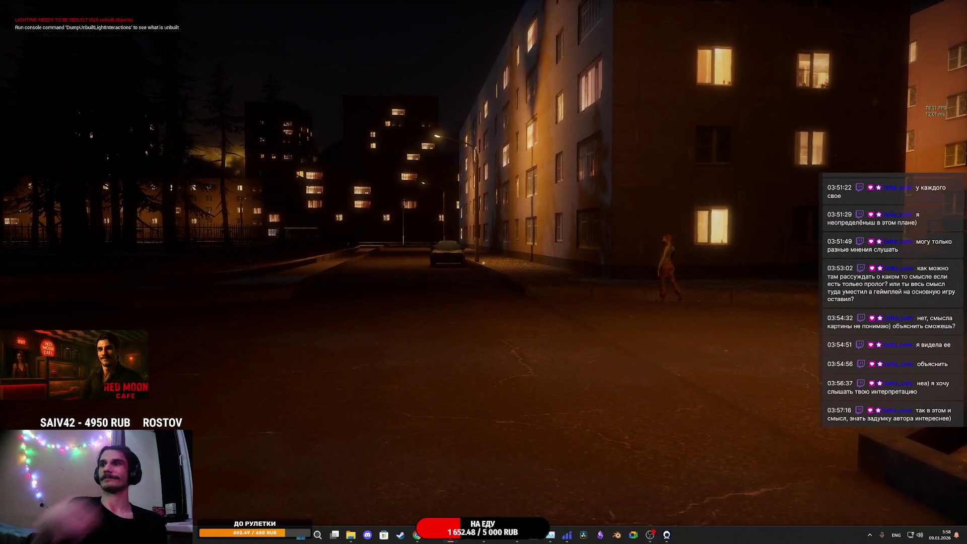
key("w")
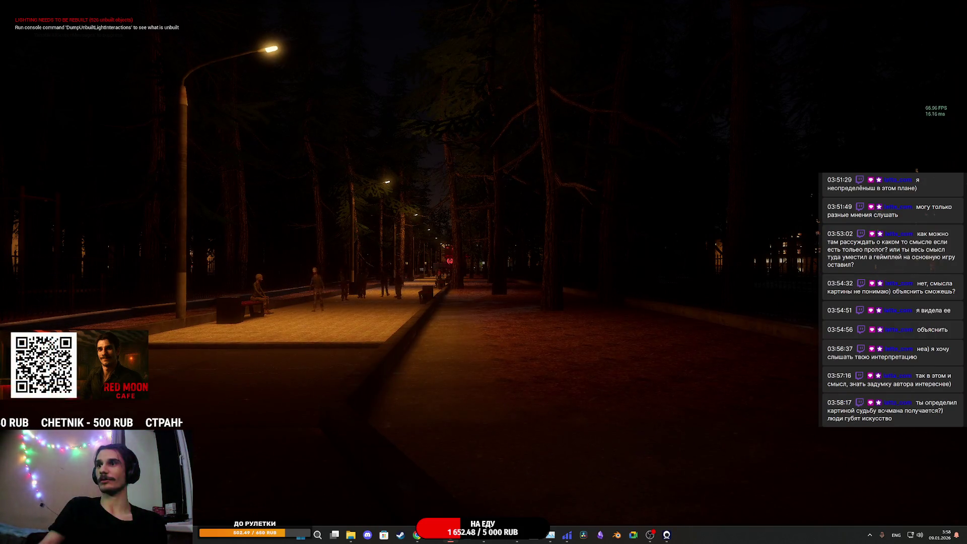
Step: Walk the lit park alley past the villagers, the two women and the benches
key("w")
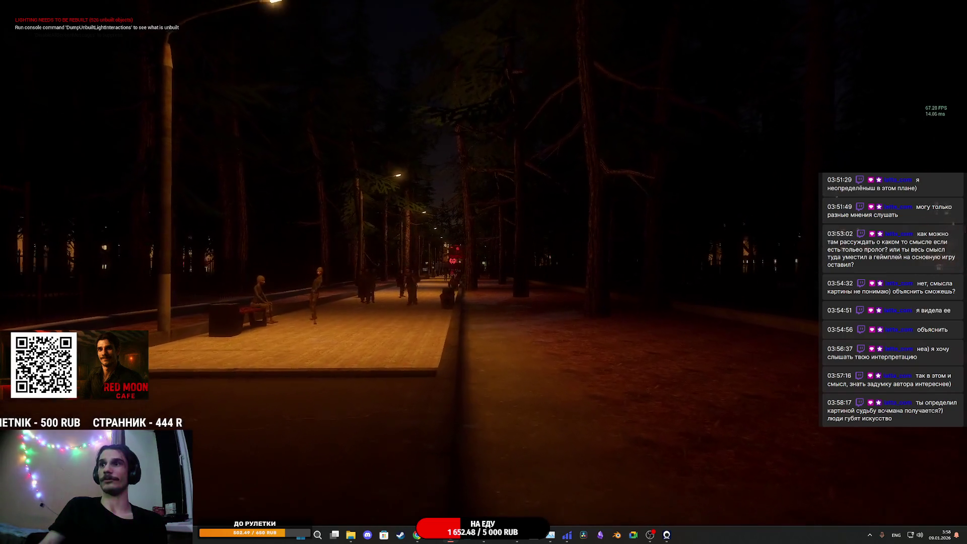
key("w")
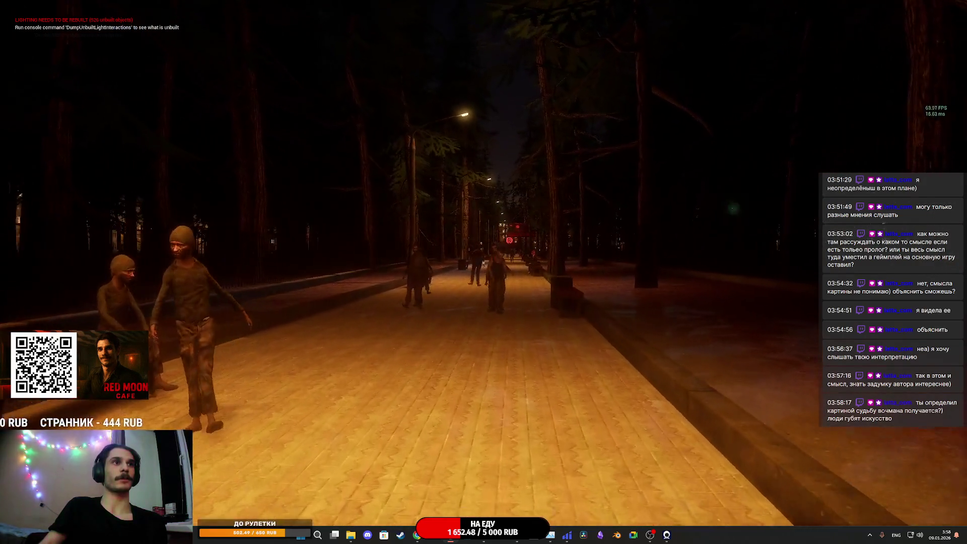
key("w")
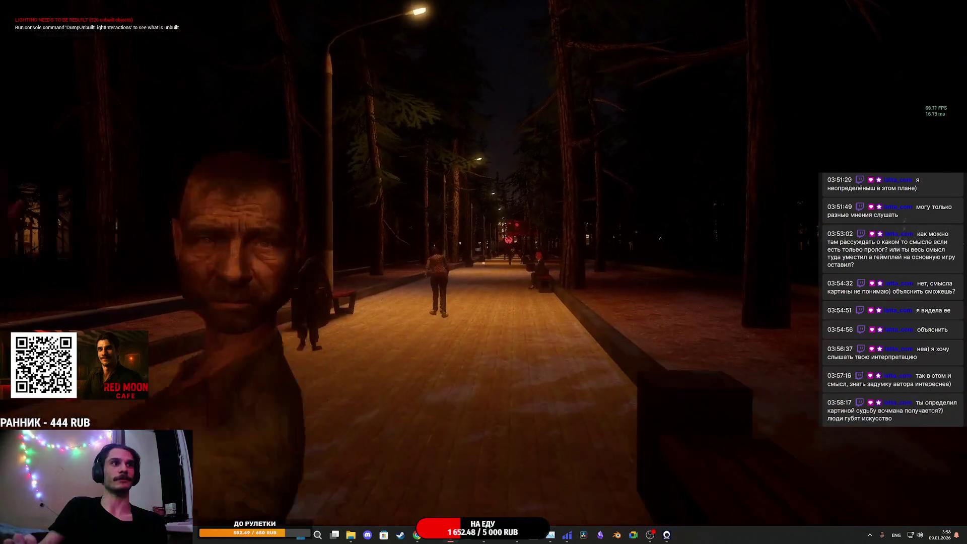
key("w")
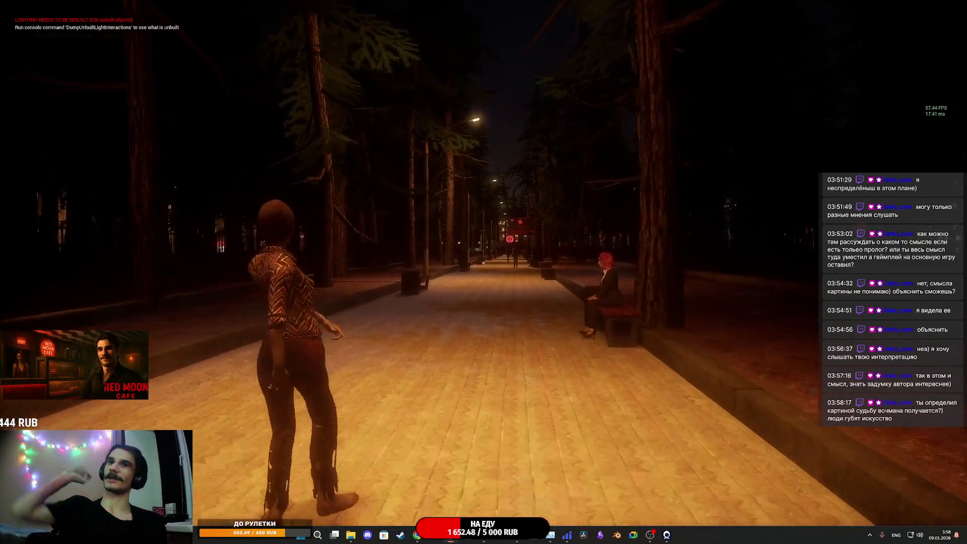
key("w")
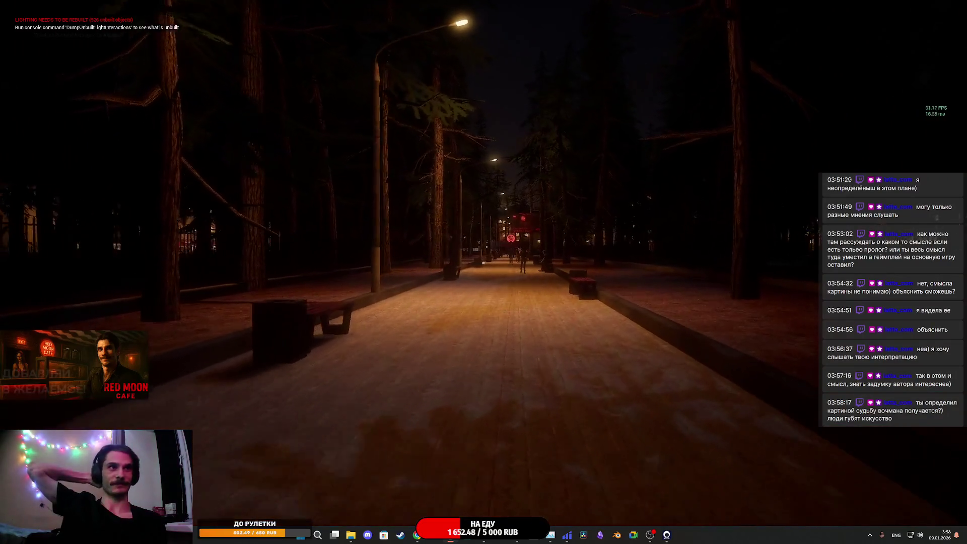
key("w")
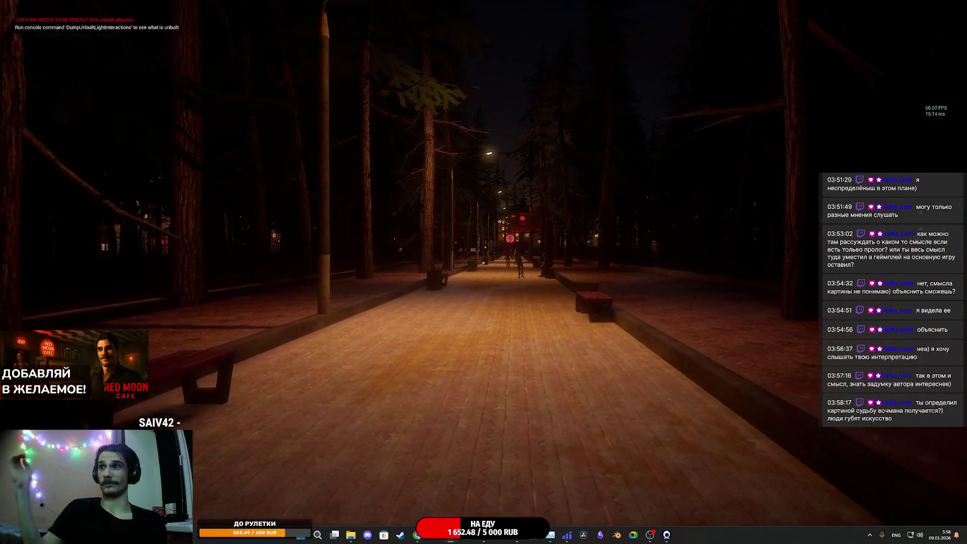
key("w")
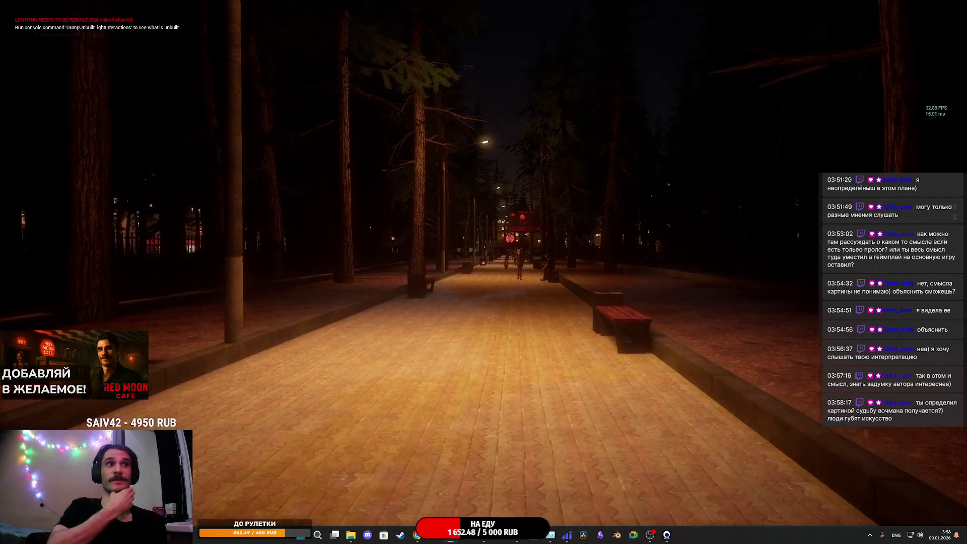
key("w")
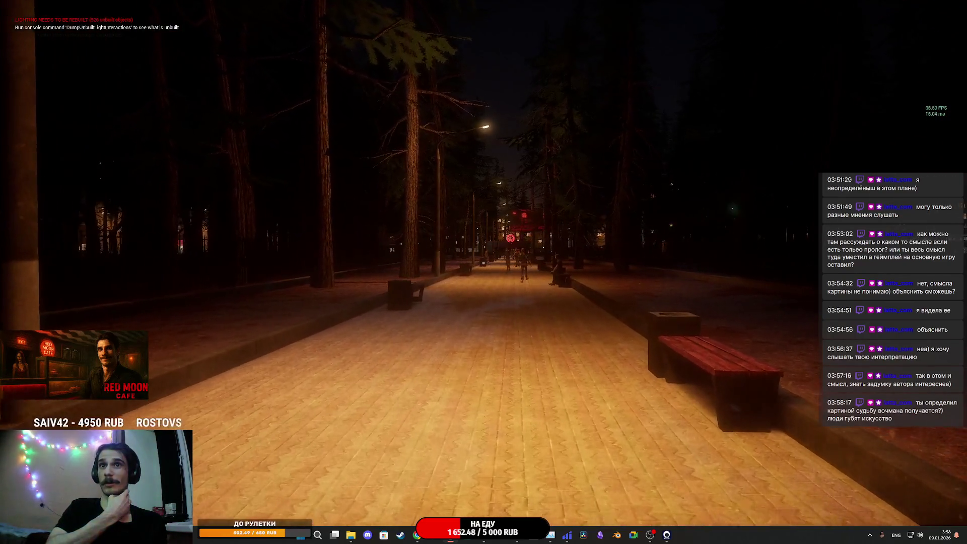
key("w")
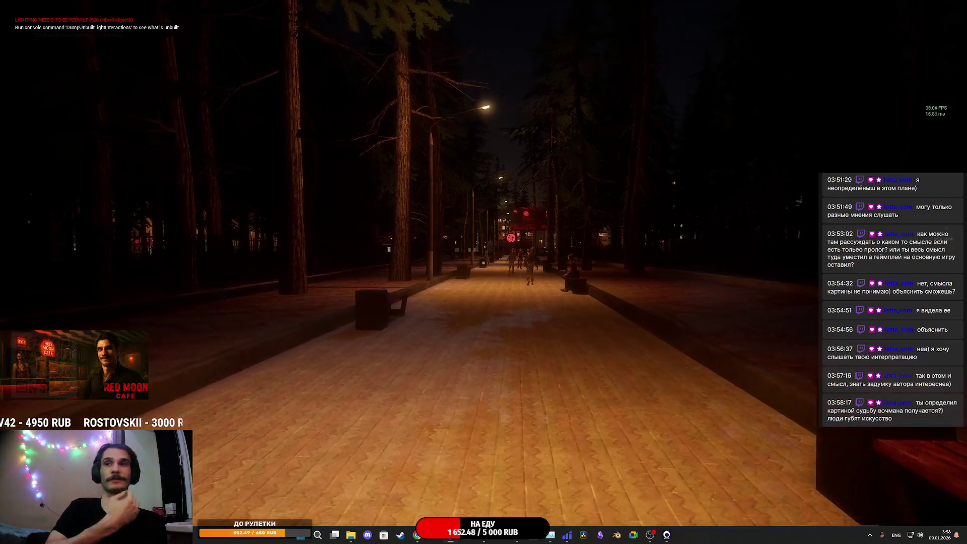
key("w")
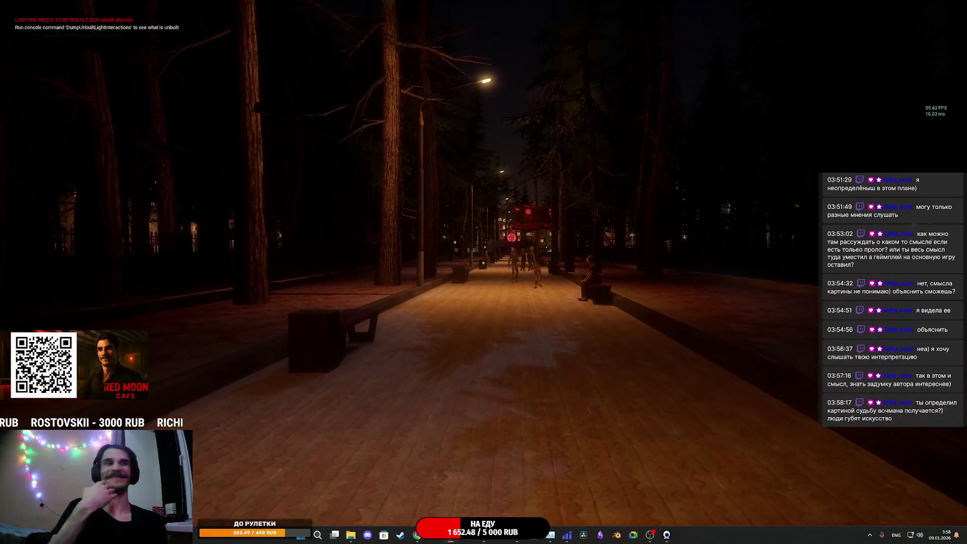
Step: Continue toward the lit cafe, passing under the Red Moon Cafe billboard and the seated figure
key("w")
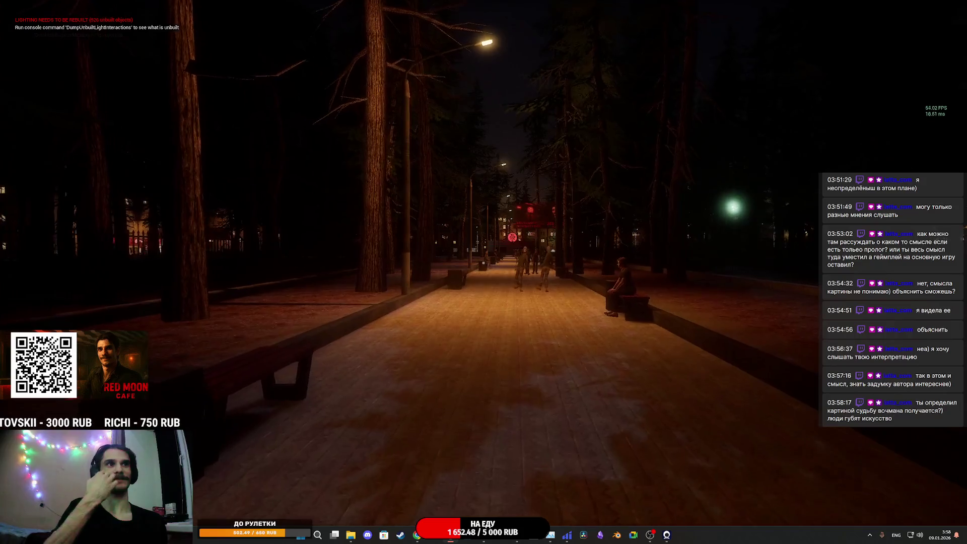
key("w")
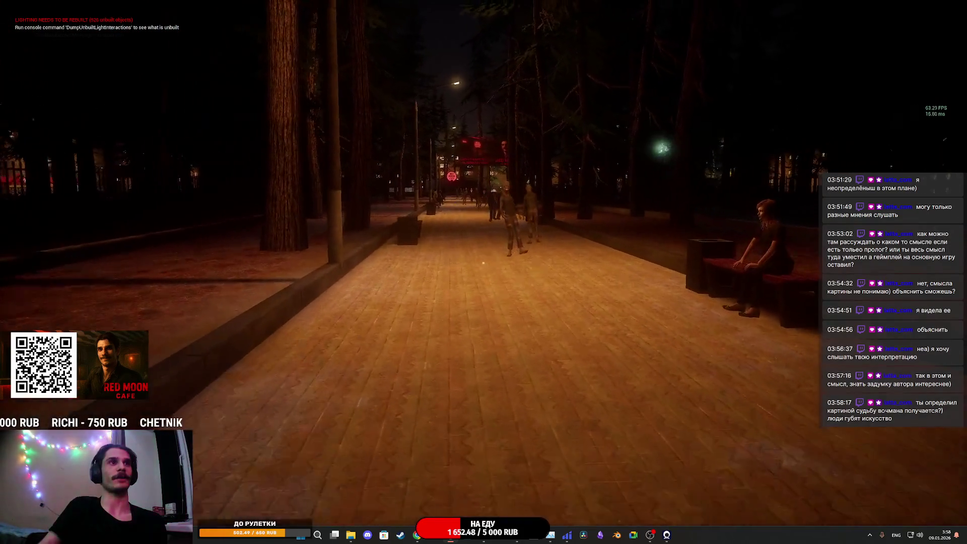
key("w")
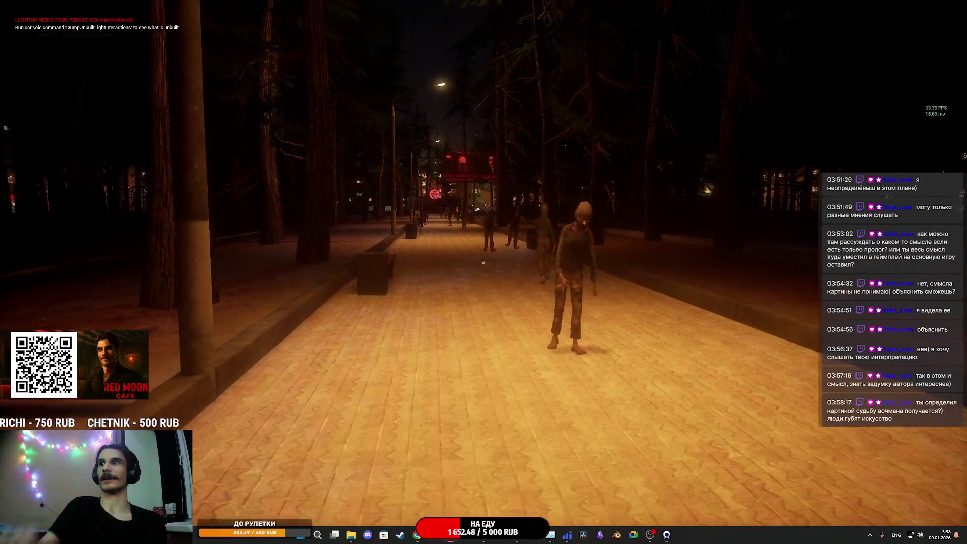
key("w")
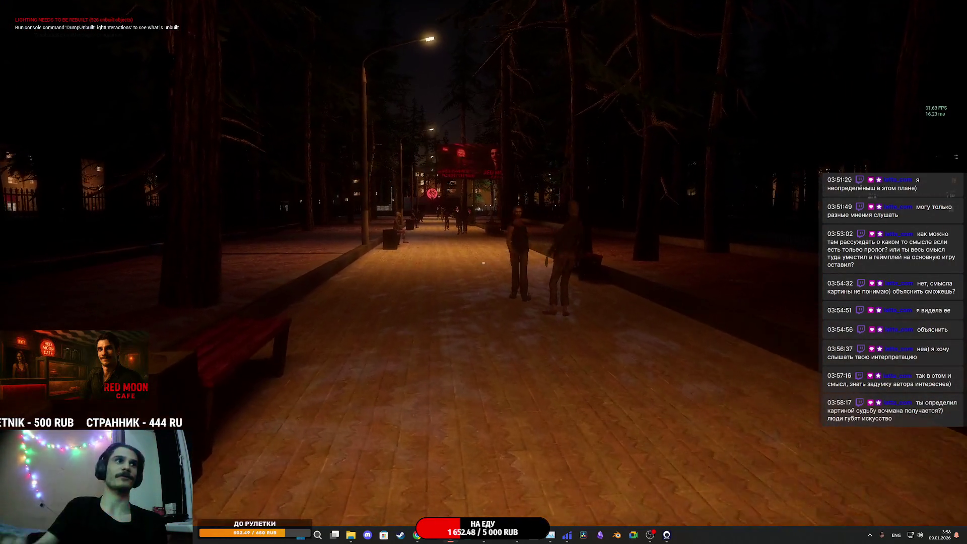
key("w")
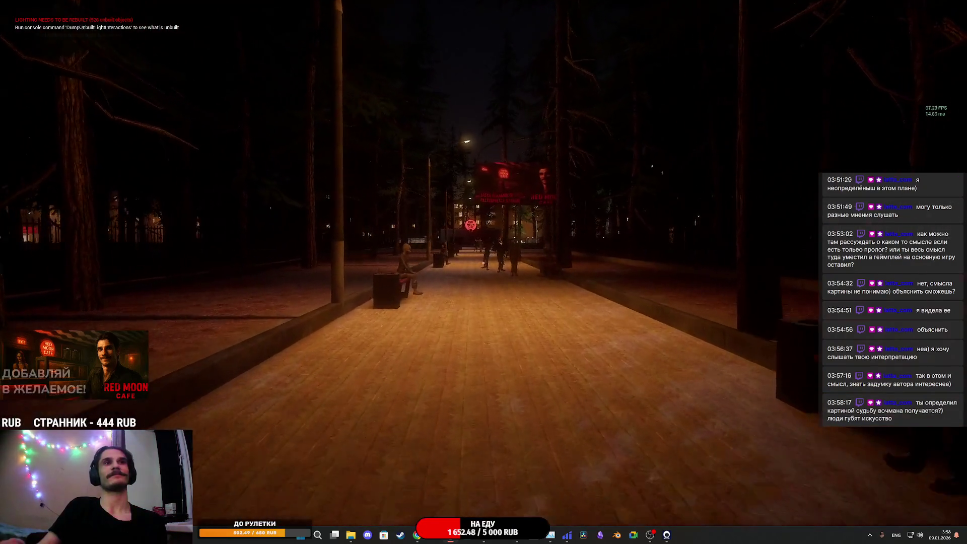
key("w")
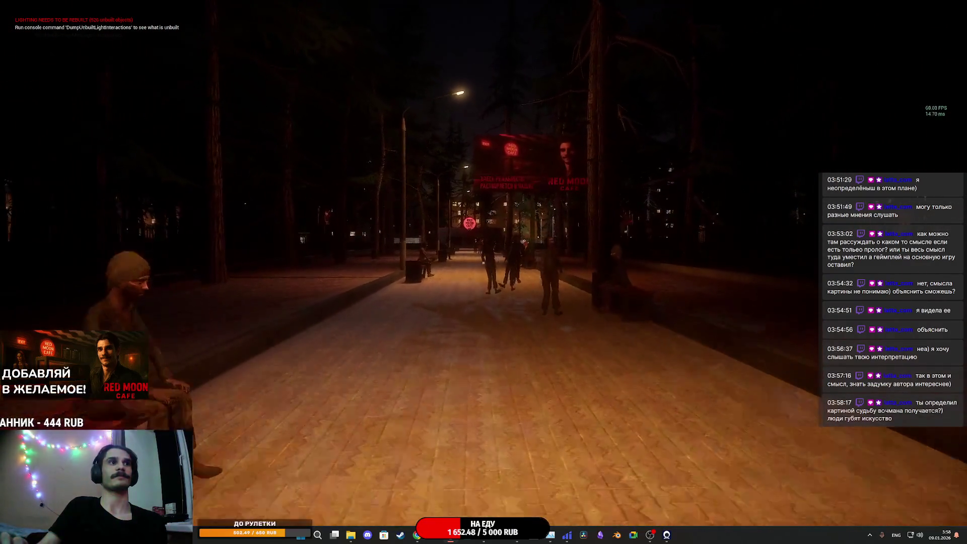
key("w")
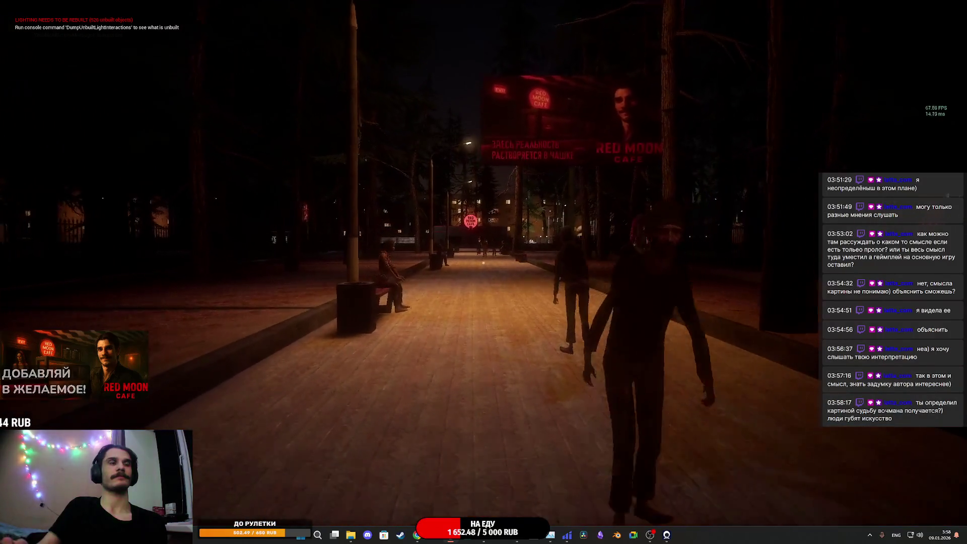
key("w")
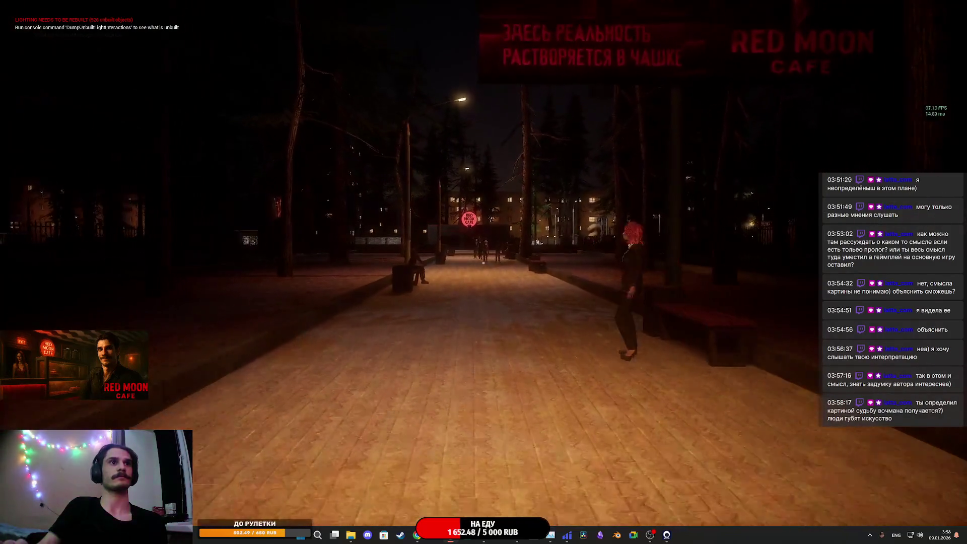
key("w")
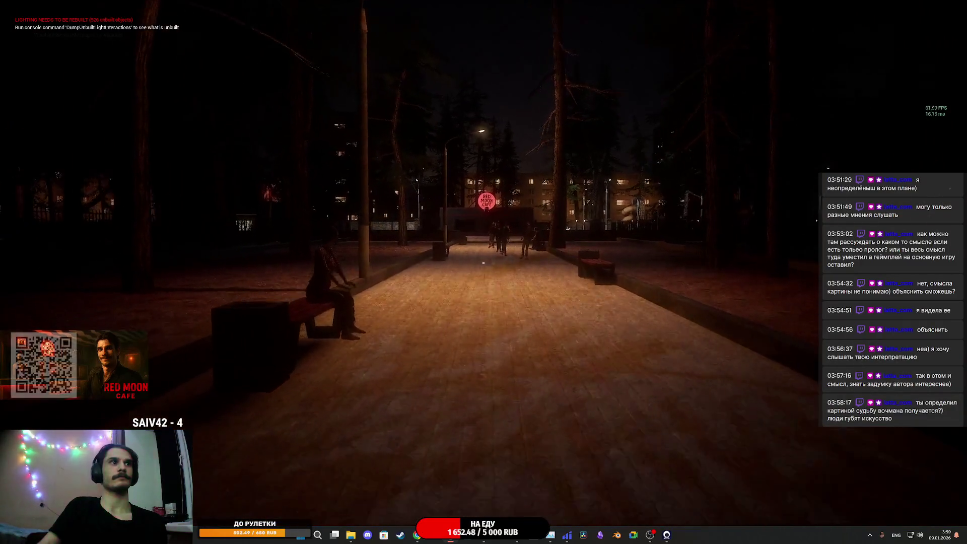
Step: Sit on the wooden bench with the interact key, stand back up, and walk on
key("w")
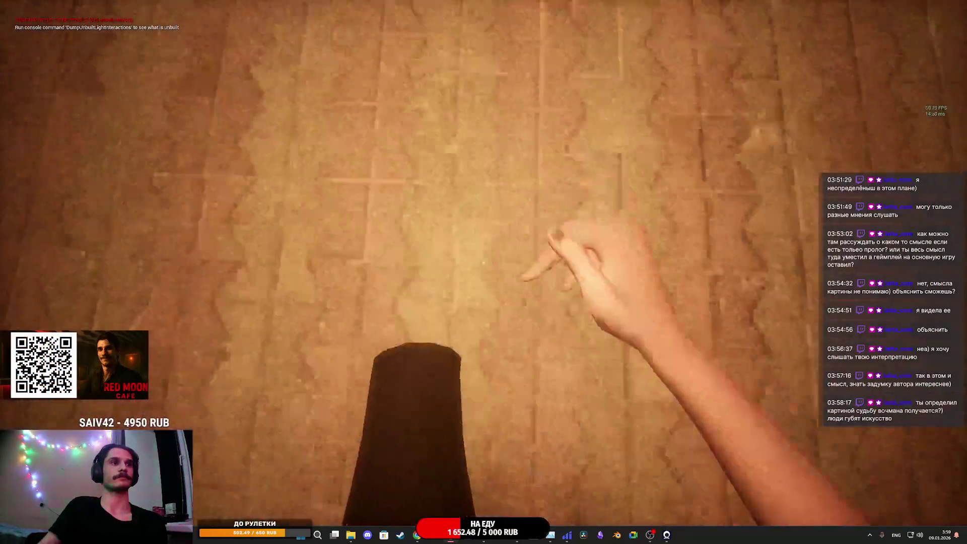
key("w")
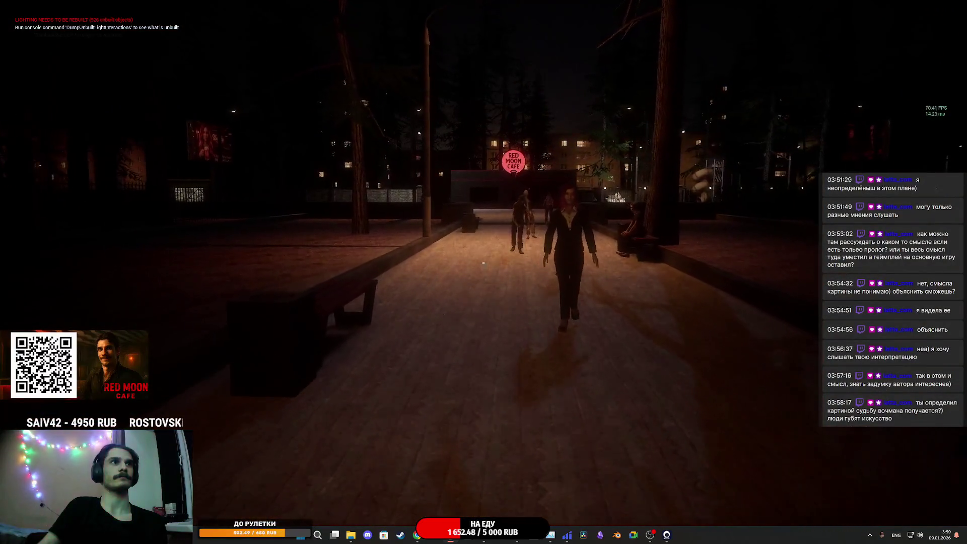
key("w")
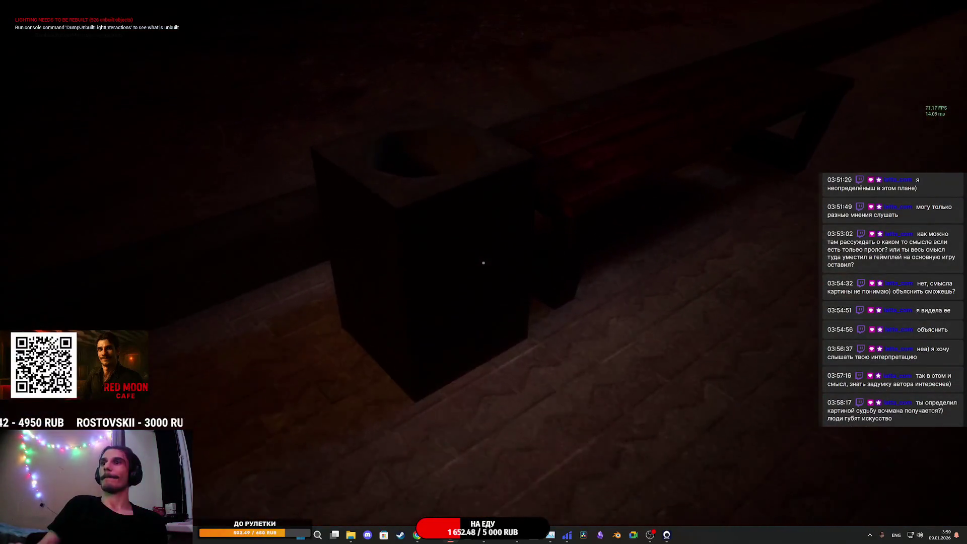
key("e")
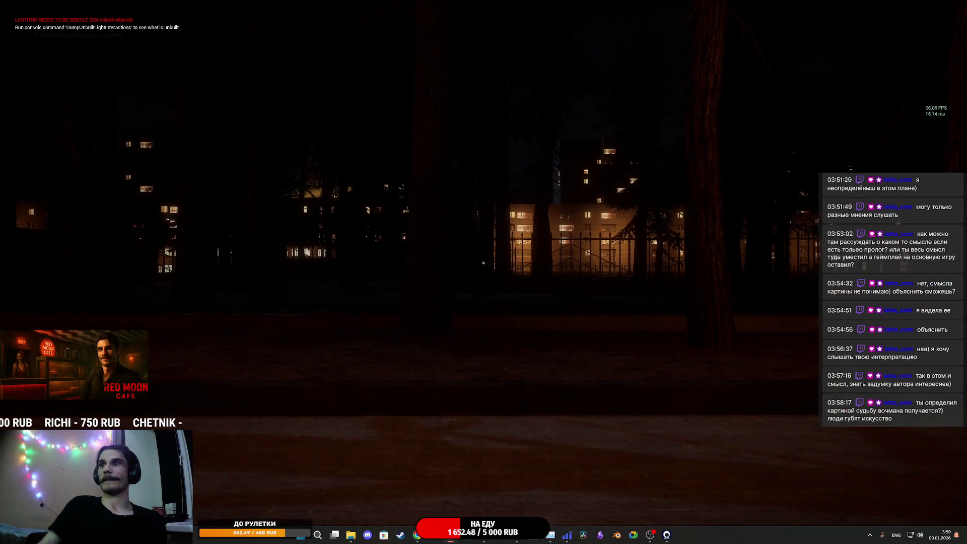
key("e")
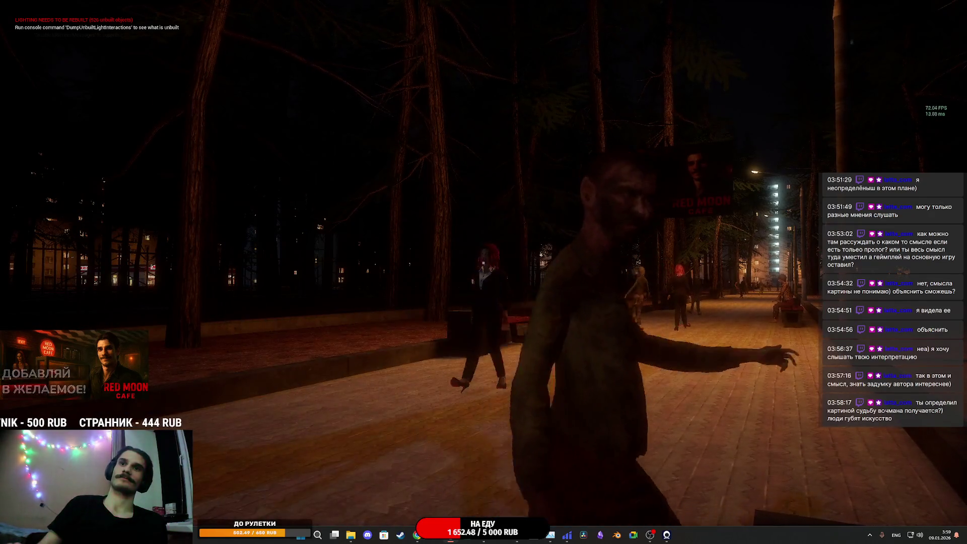
key("w")
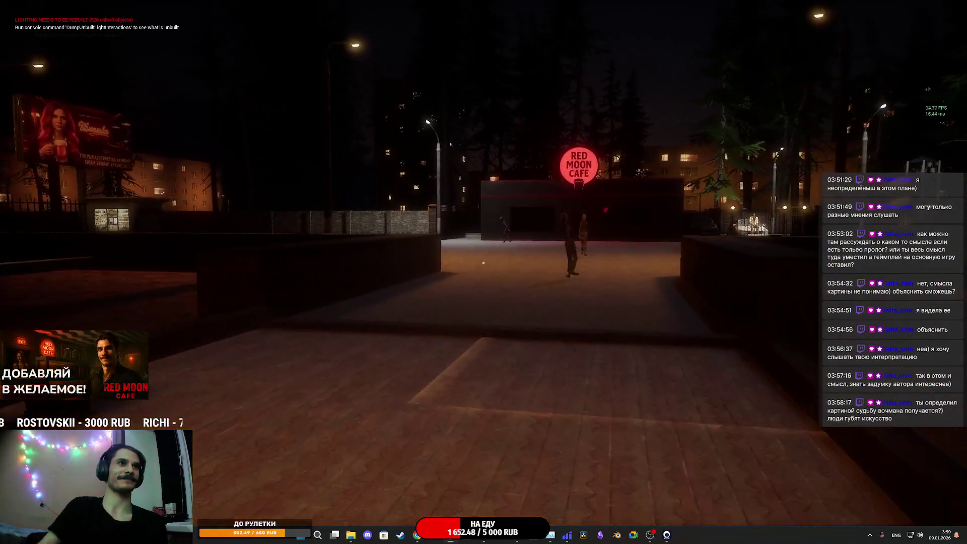
Step: Walk toward the Red Moon Cafe and look across the lit plaza
key("w")
key("w")
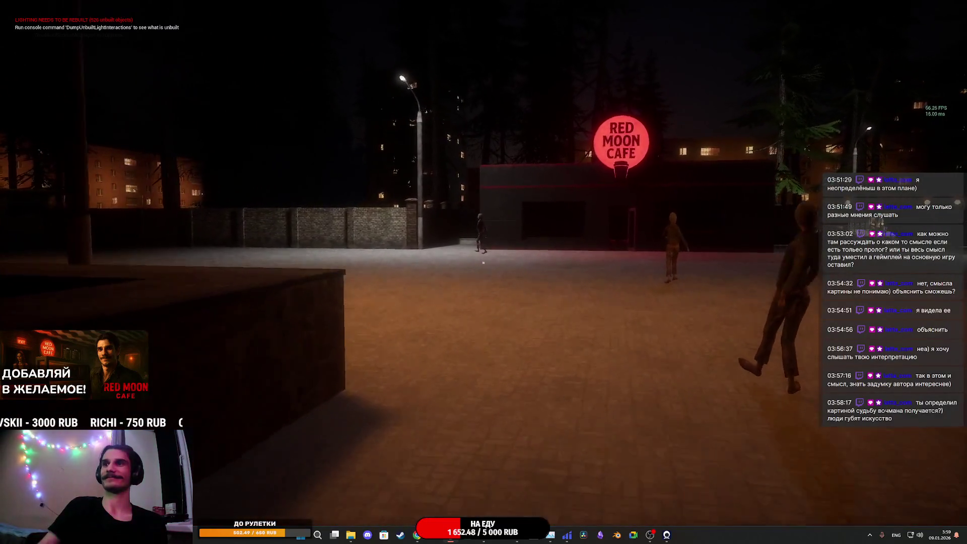
key("w")
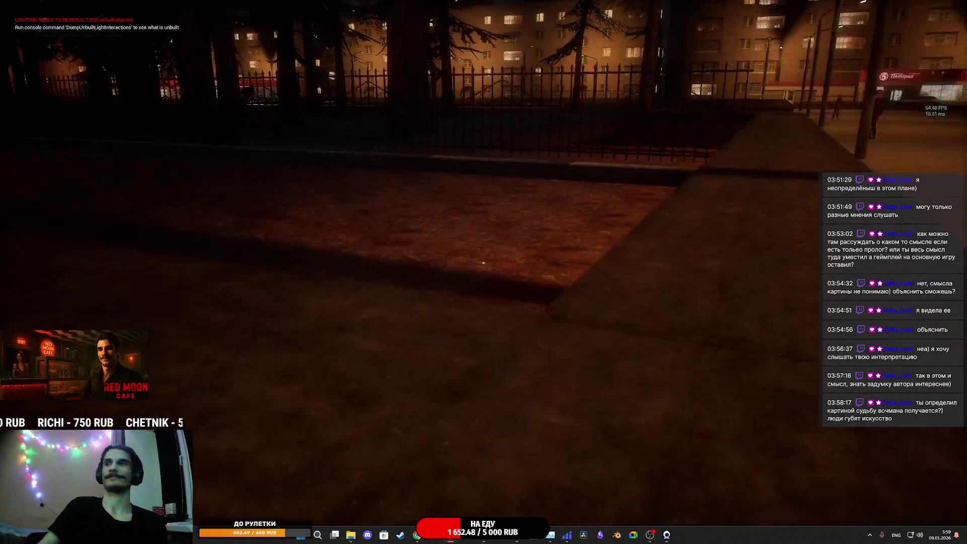
key("w")
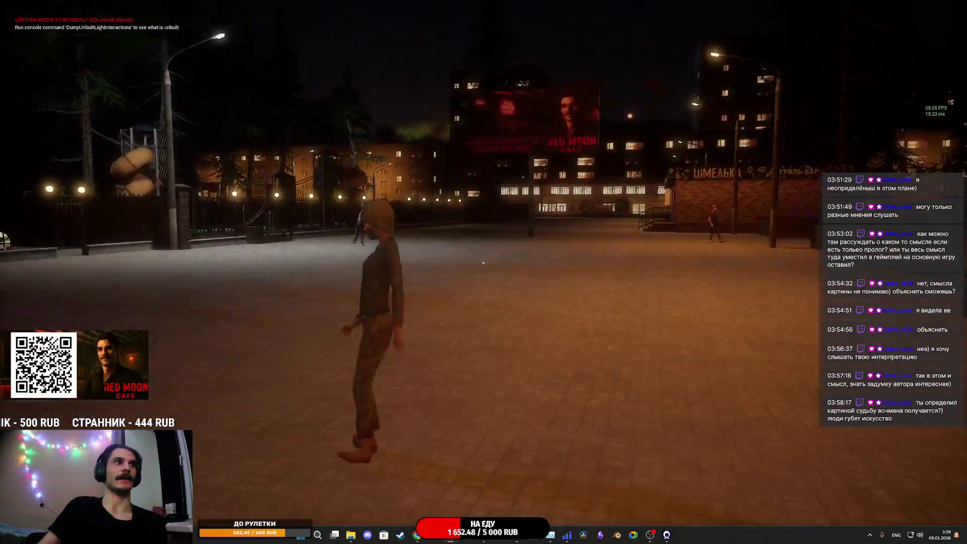
Step: Stop the play session, exit immersive mode with F11, and close the shop-front reference image
key("Escape")
key("F11")
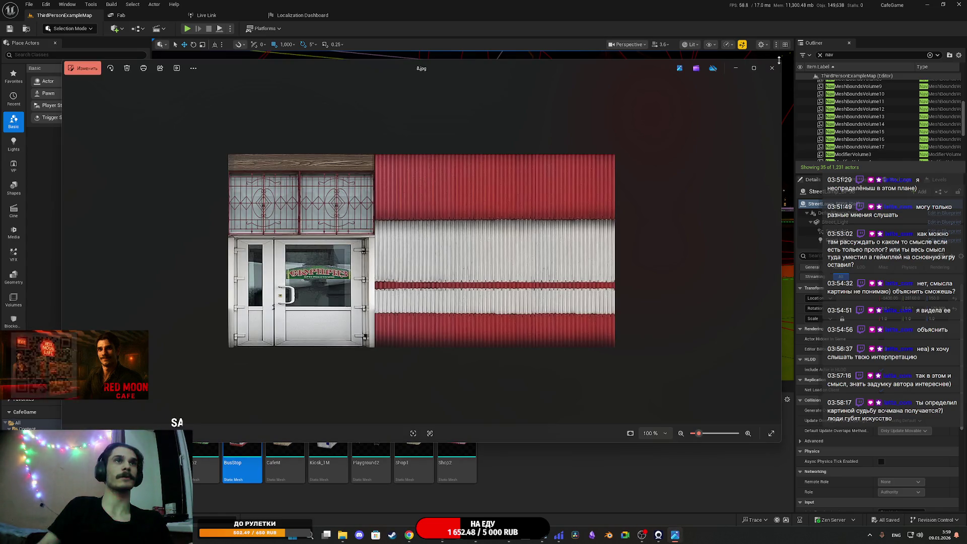
left_click(771, 71)
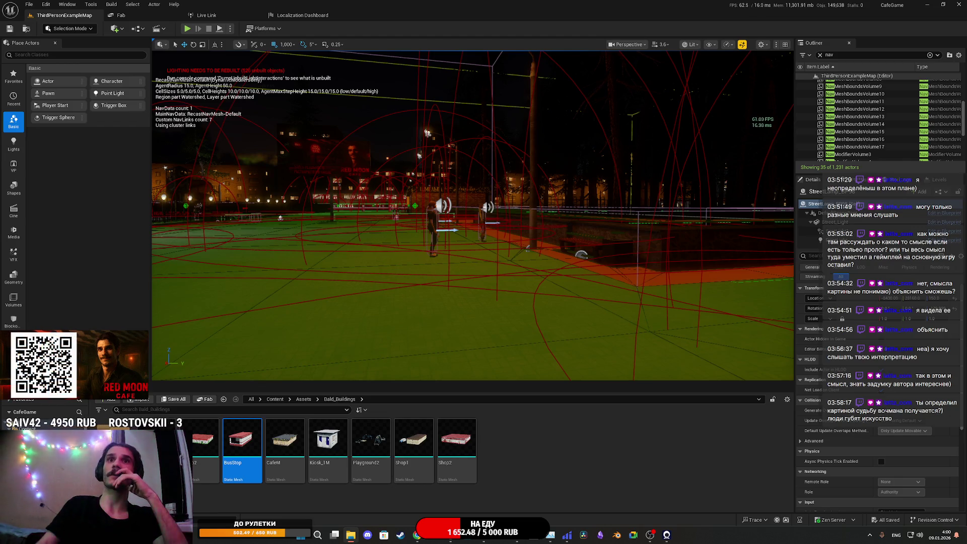
Step: Bring the LMArena Chrome window forward, then Alt+Tab back toward the Unreal editor
mouse_move(410, 538)
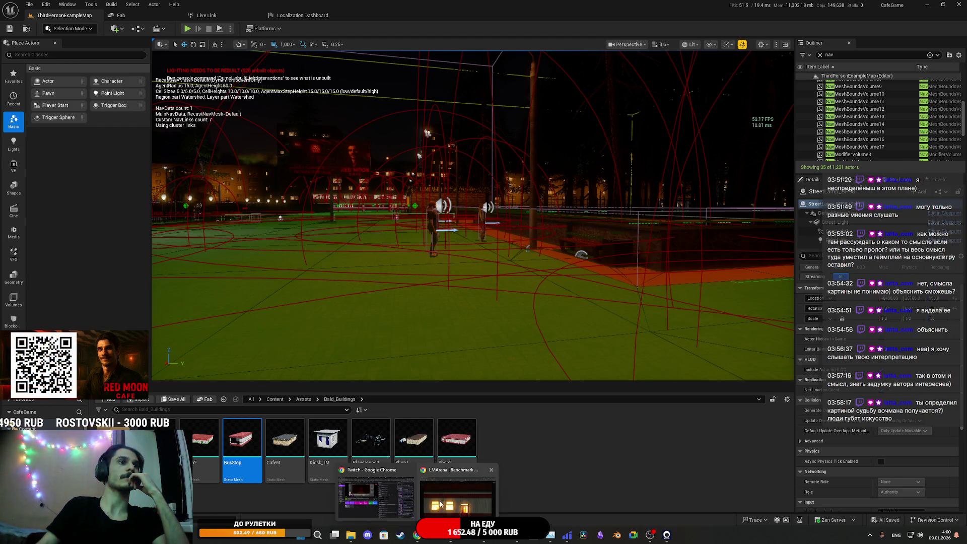
left_click(441, 504)
key("alt+Tab")
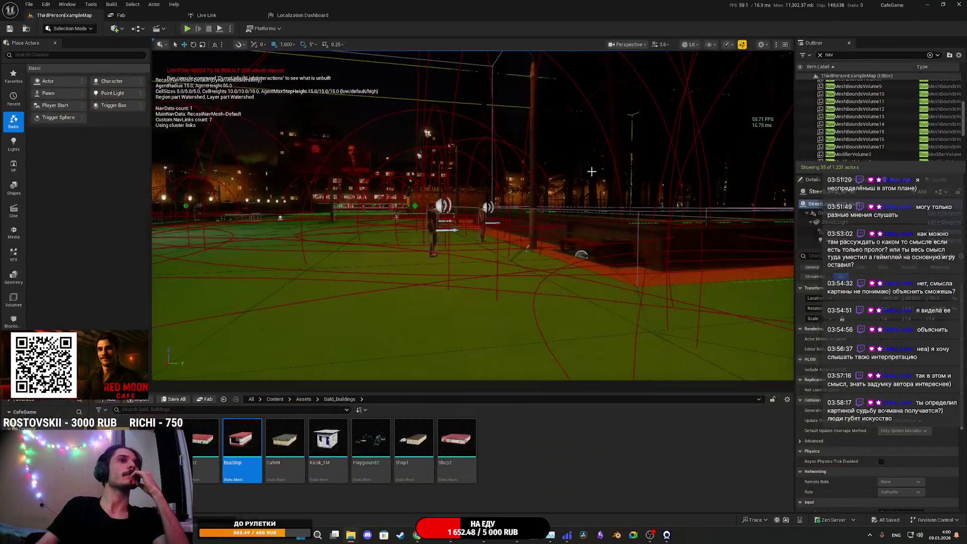
Step: Bring Chrome forward and browse the Boosty shop posts, including cosmetics and Супермаркет
mouse_move(417, 535)
left_click(398, 504)
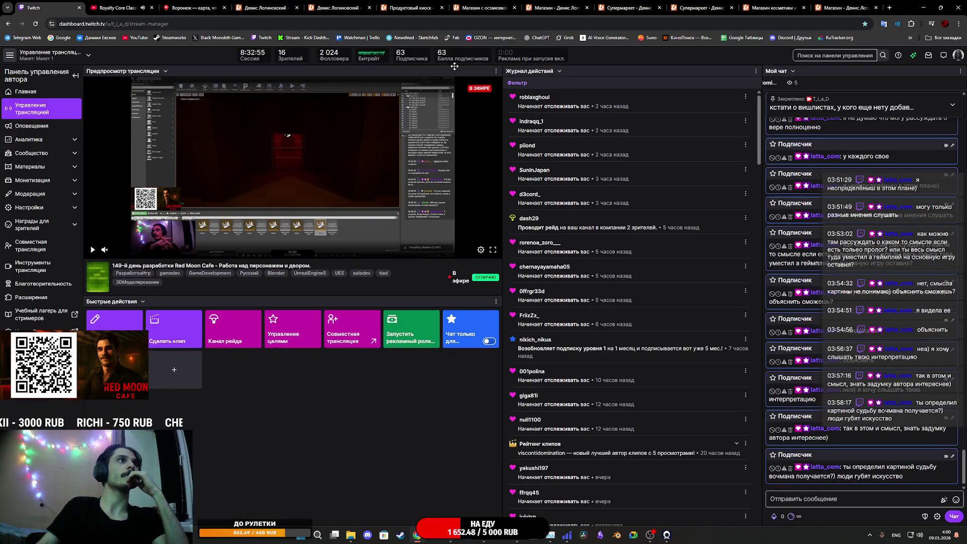
left_click(831, 4)
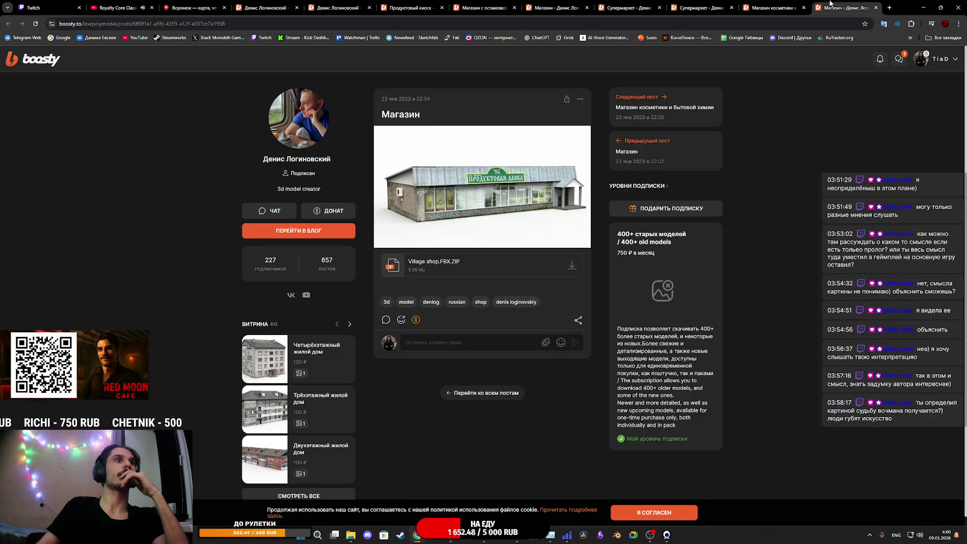
left_click(769, 4)
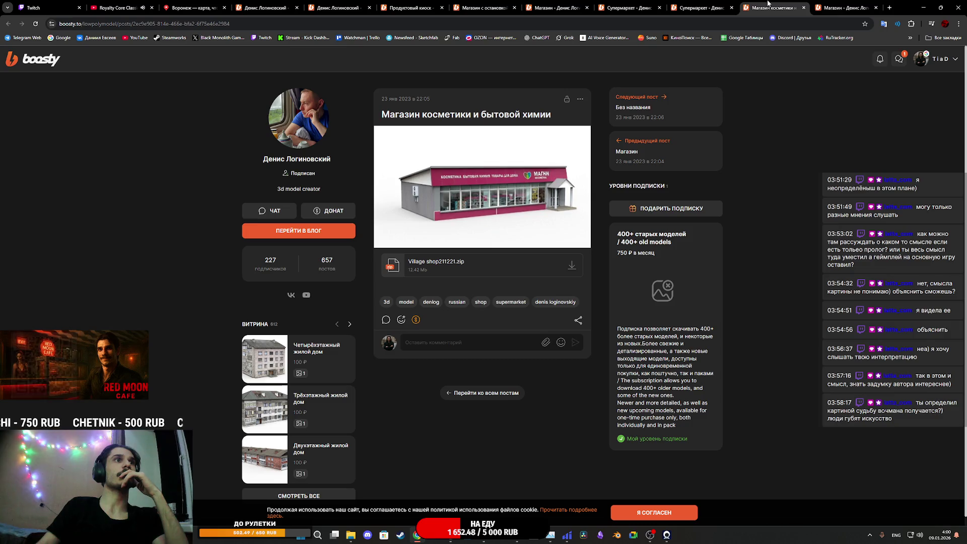
left_click(700, 3)
left_click(636, 3)
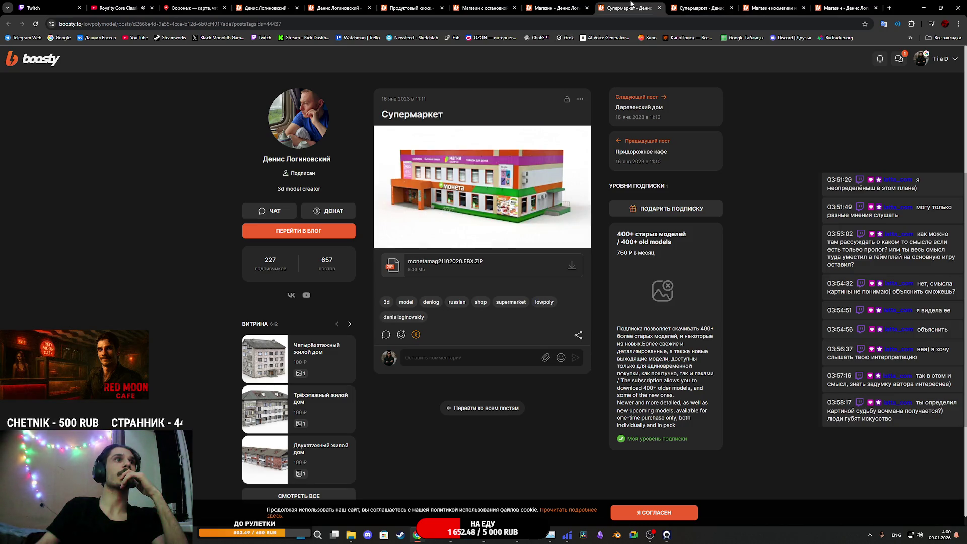
Step: View and close the Magnit, shop-with-bus-stop and grocery kiosk post tabs
left_click(553, 3)
middle_click(553, 3)
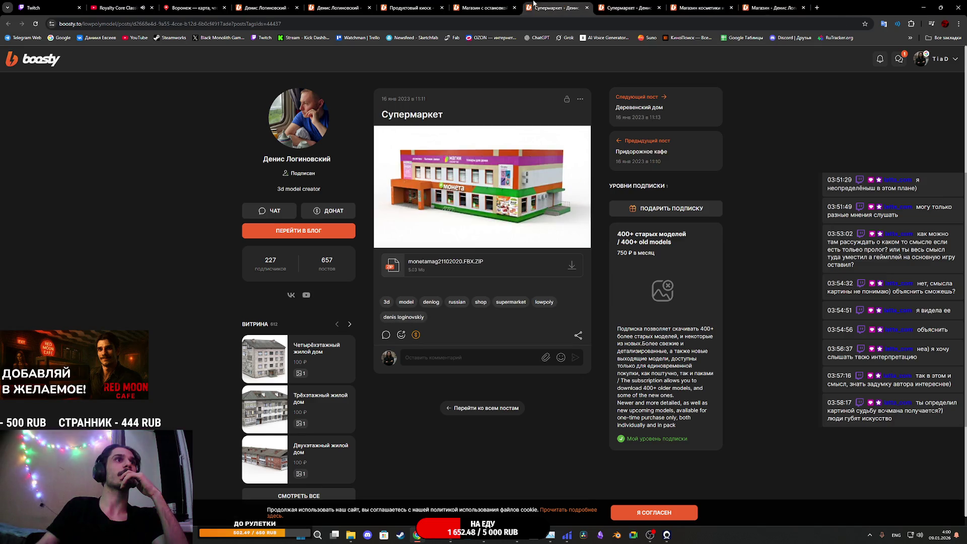
left_click(487, 4)
middle_click(475, 3)
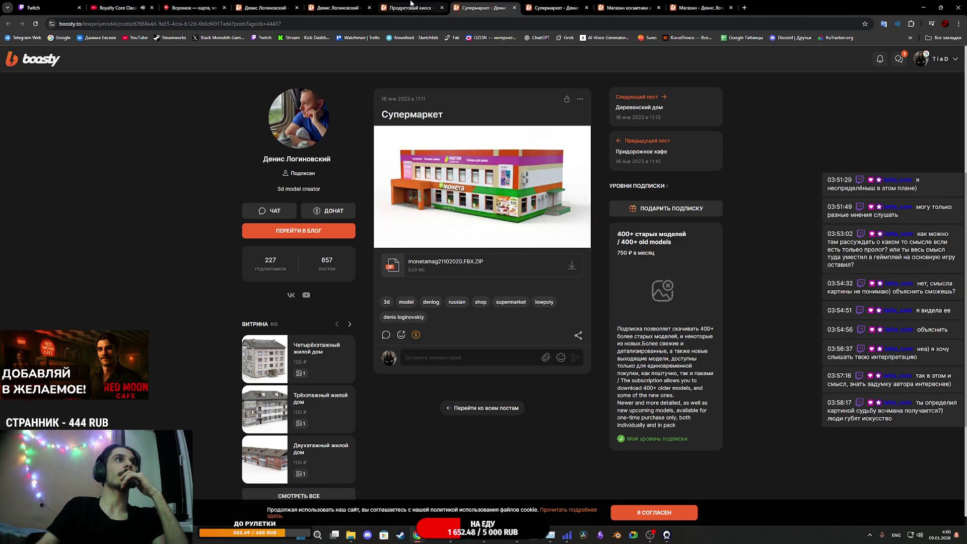
left_click(411, 3)
middle_click(411, 3)
Step: Check and close both tabs of the model author's main page
left_click(338, 3)
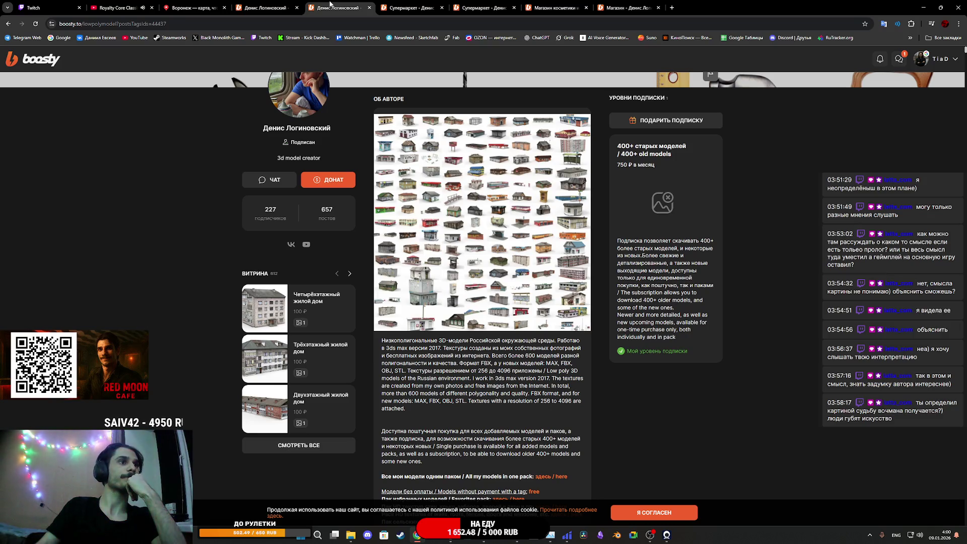
middle_click(329, 4)
left_click(272, 3)
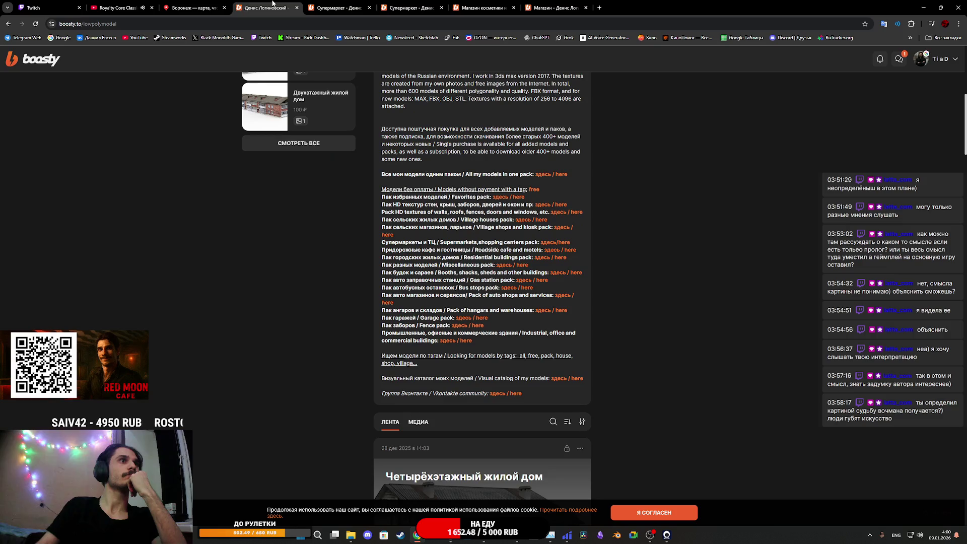
middle_click(273, 3)
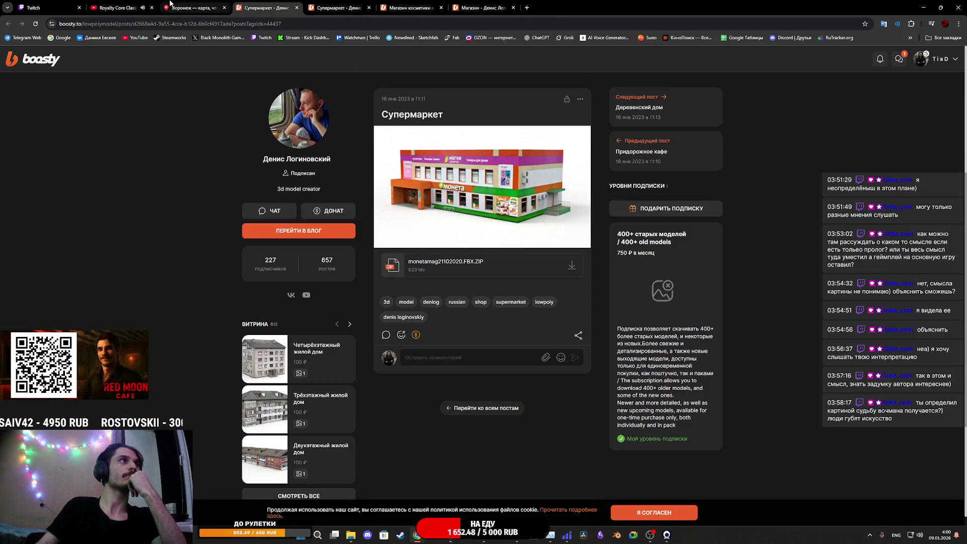
left_click(174, 5)
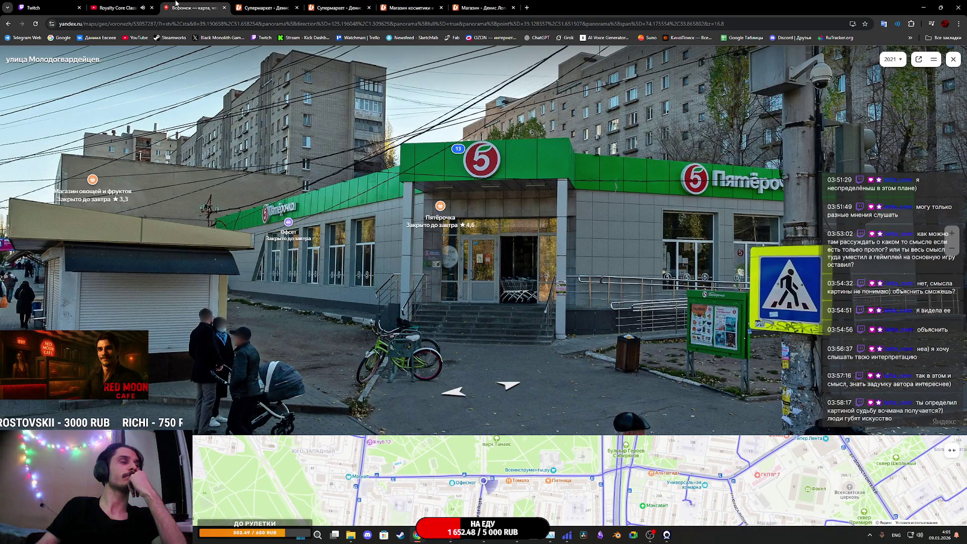
Step: Pan the Voronezh street panorama toward the intersection kiosks and avenue, zooming in and out
left_click_drag(223, 127, 658, 225)
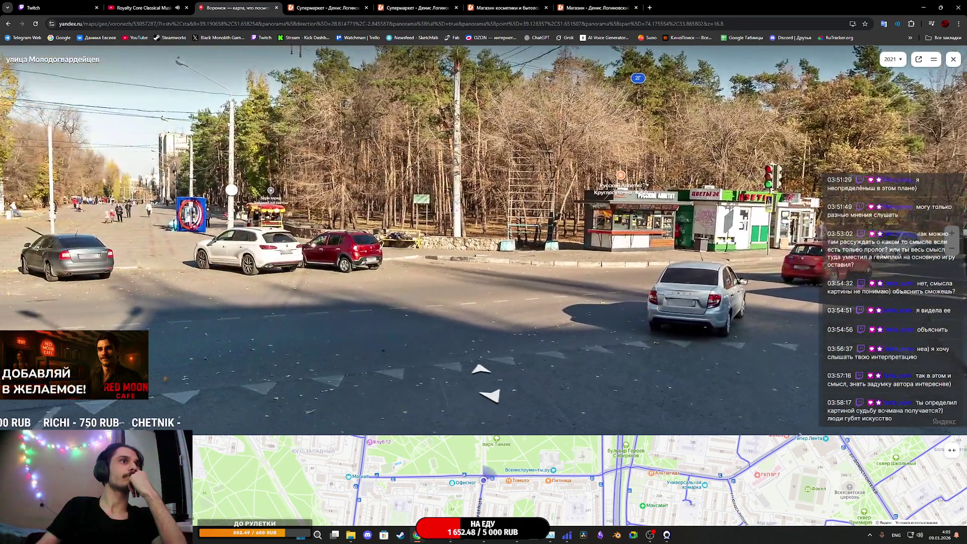
left_click_drag(191, 229, 535, 233)
scroll(572, 235, "up", 3)
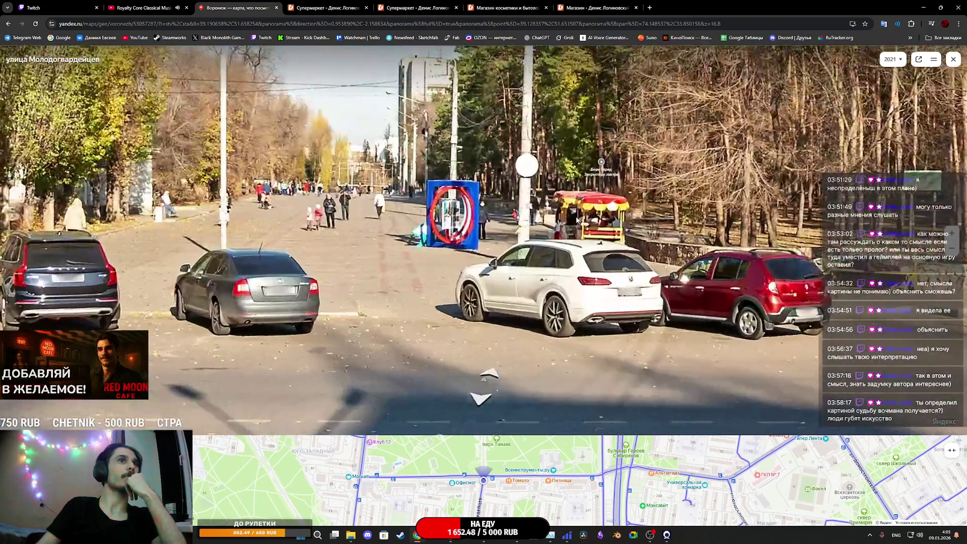
scroll(504, 222, "down", 3)
scroll(485, 217, "up", 2)
scroll(466, 220, "up", 2)
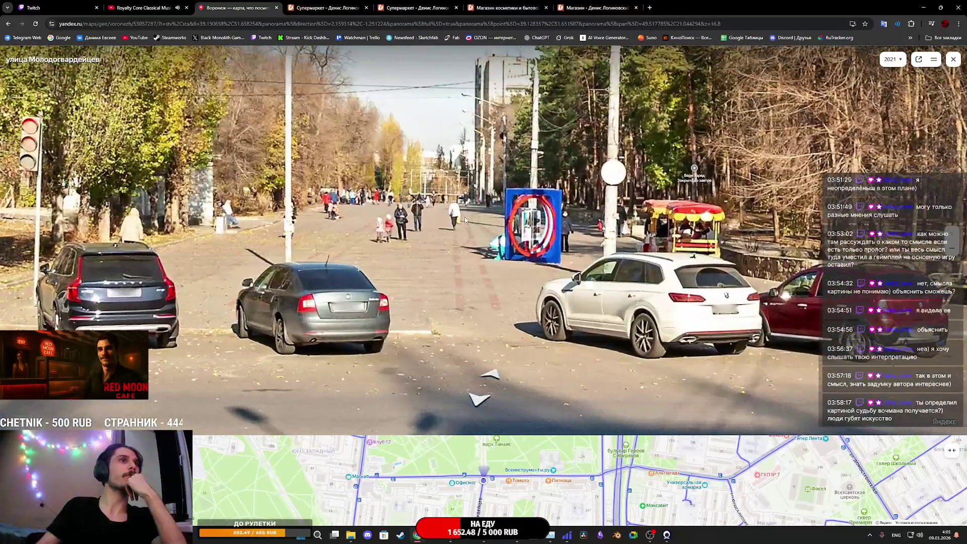
scroll(465, 220, "down", 5)
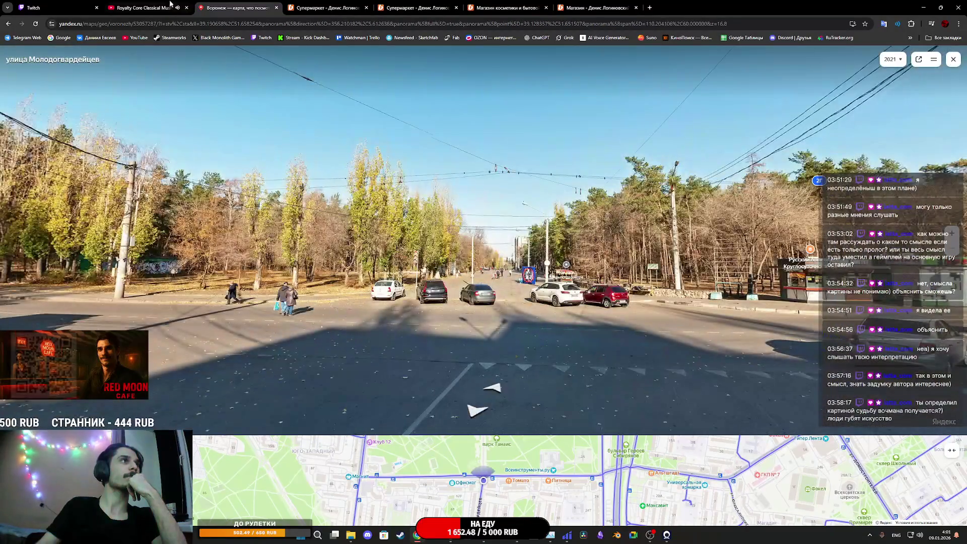
Step: Close the Voronezh map tab and switch to the Twitch stream dashboard
middle_click(233, 5)
left_click(152, 4)
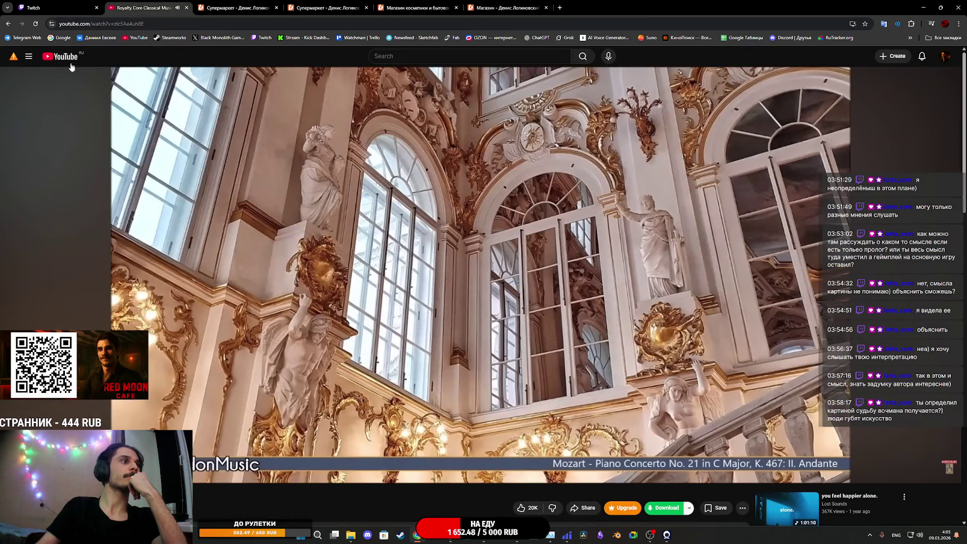
left_click(30, 5)
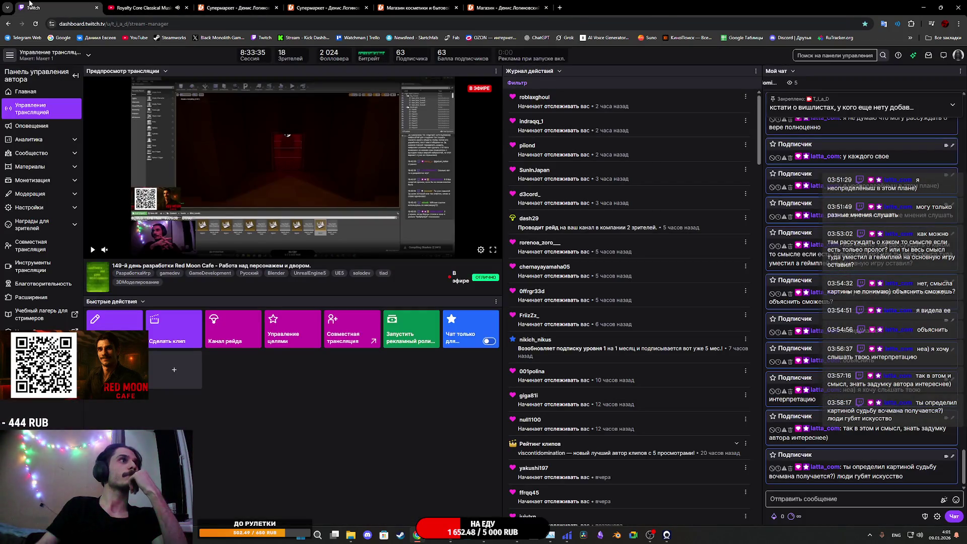
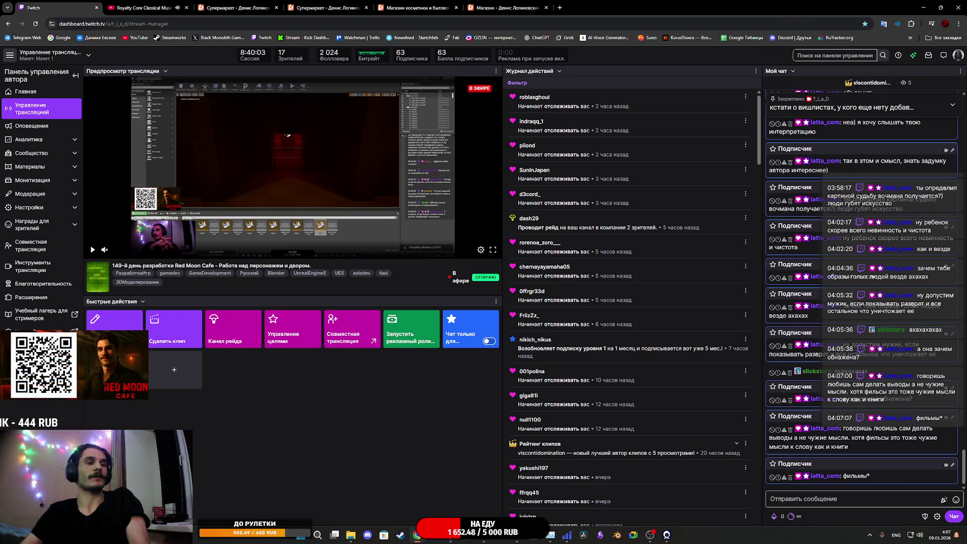
Step: Close all open Photoshop images without saving and quit Photoshop
left_click(483, 535)
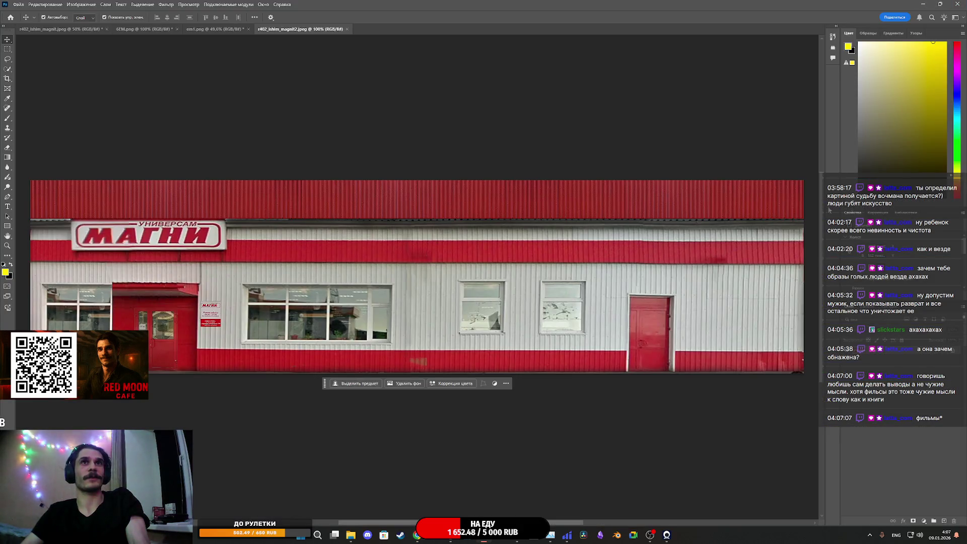
key("ctrl+q")
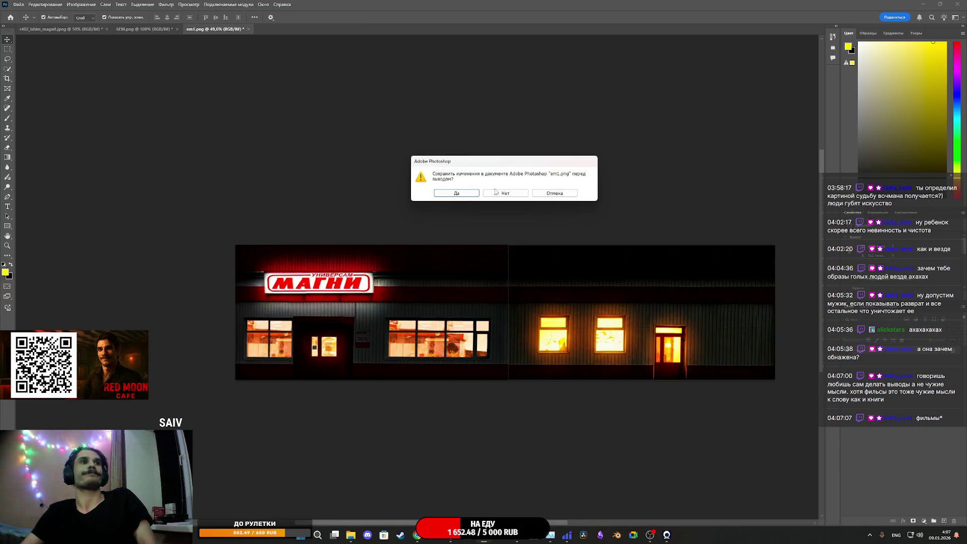
left_click(496, 192)
left_click(503, 192)
left_click(506, 193)
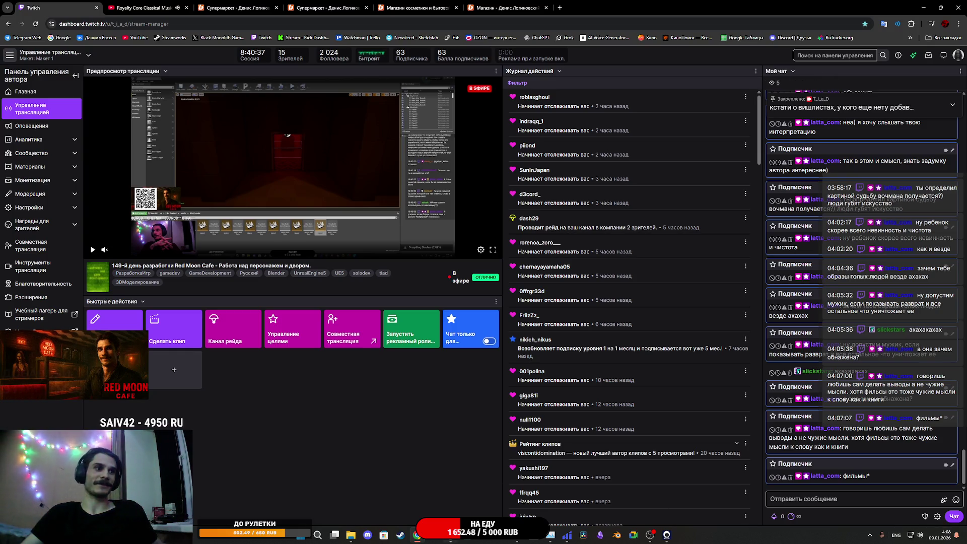
Step: Back in Unreal, fly the view over the apartment blocks and start fullscreen first-person Play
key("alt+Tab")
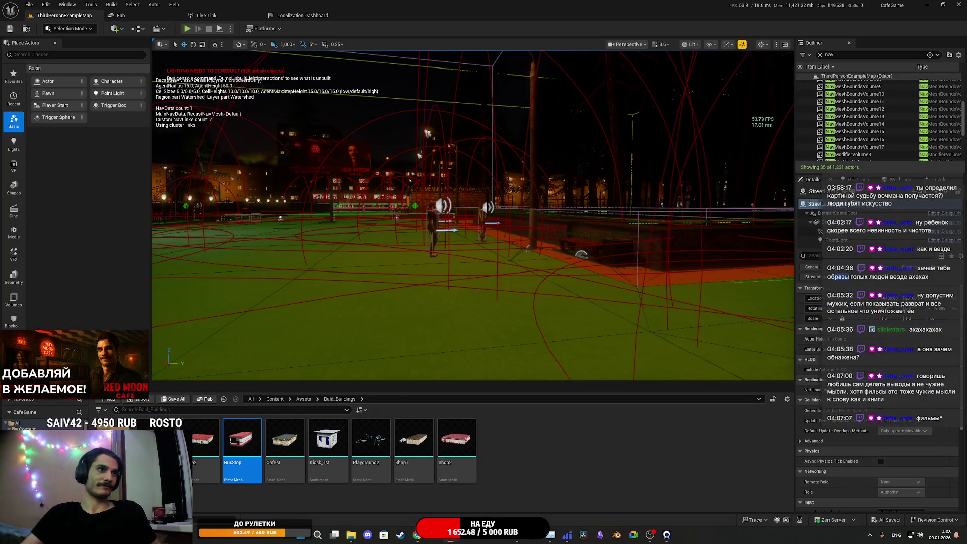
key("w")
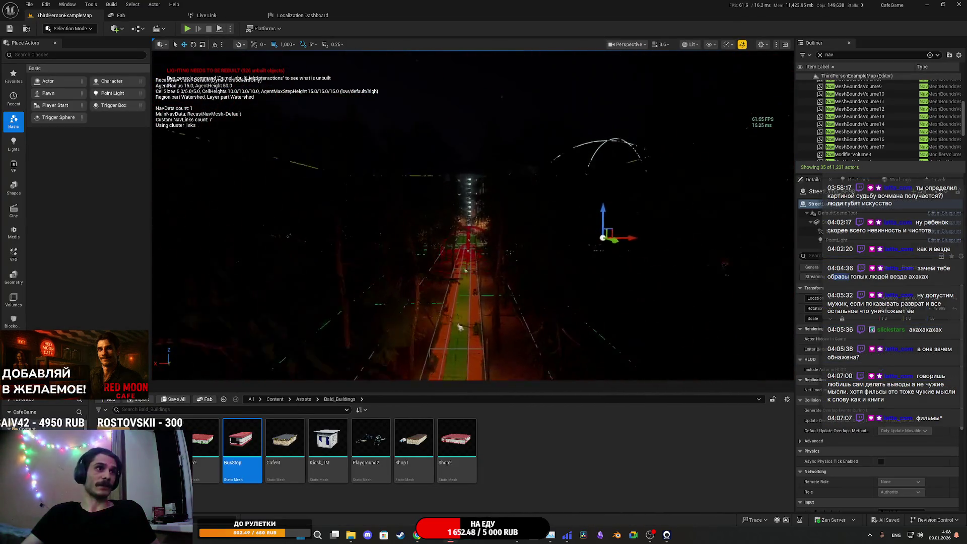
key("w")
key("w")
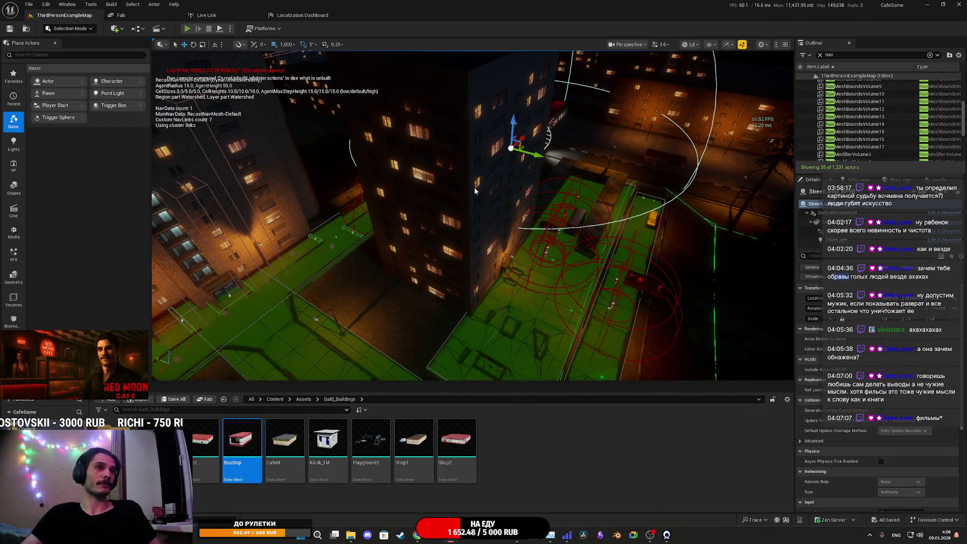
key("alt+p")
key("F11")
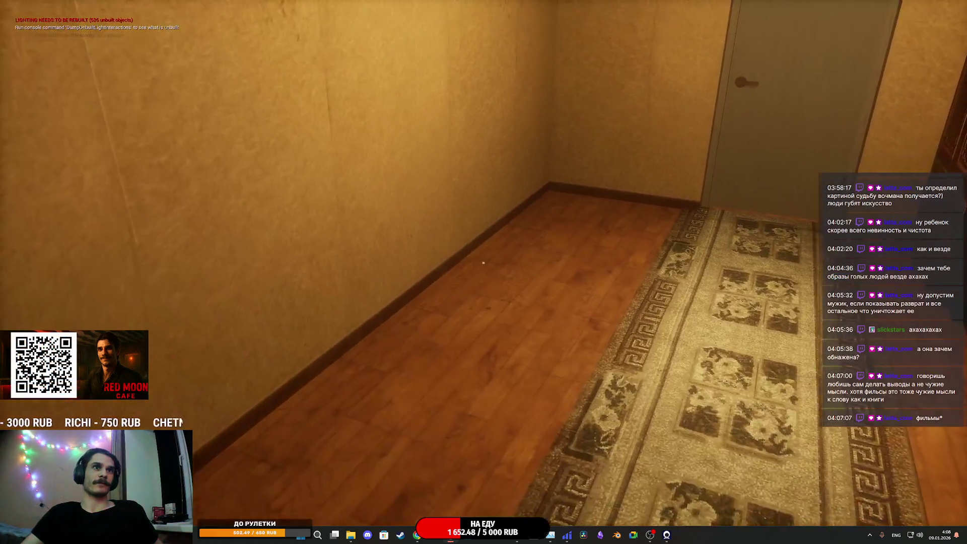
Step: Walk to the balcony door, open it with E, and look down at the street
key("w")
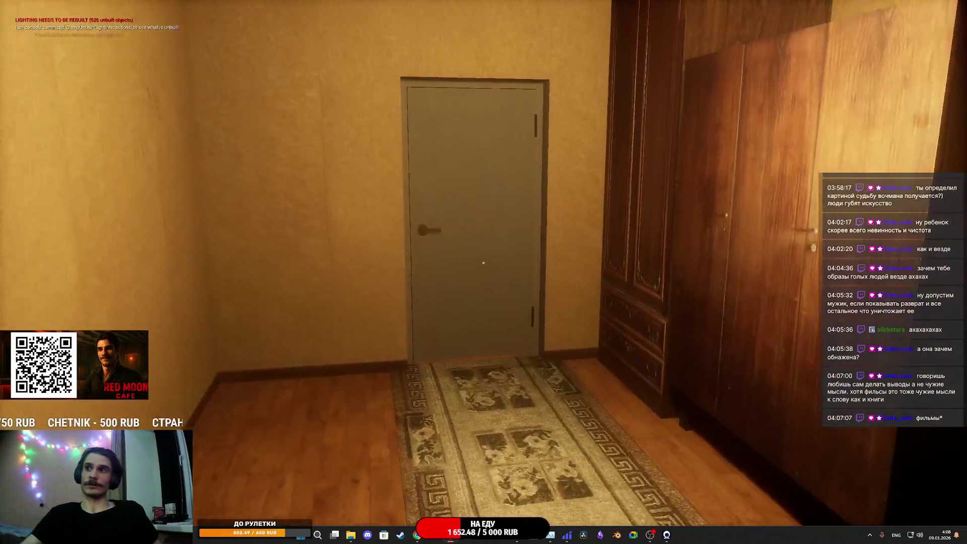
key("w")
key("e")
key("w")
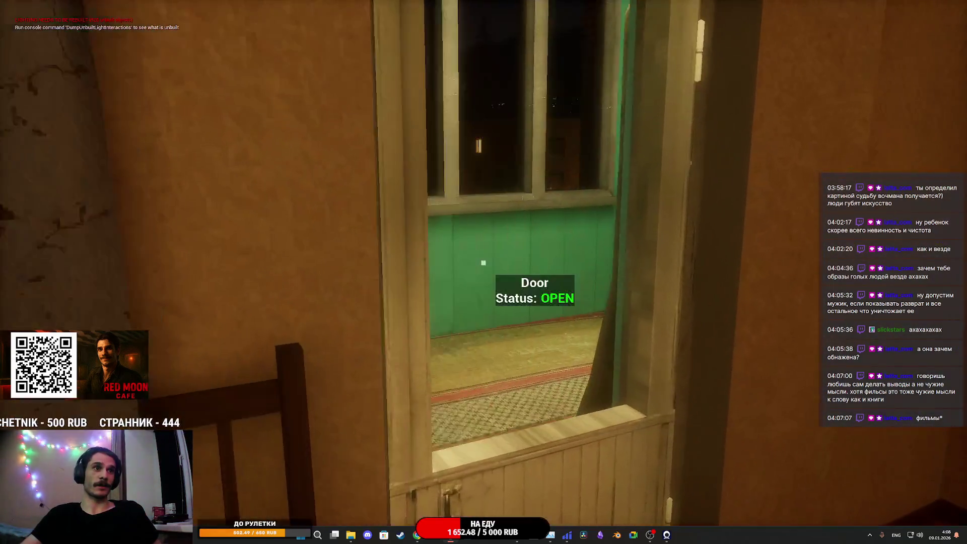
key("w")
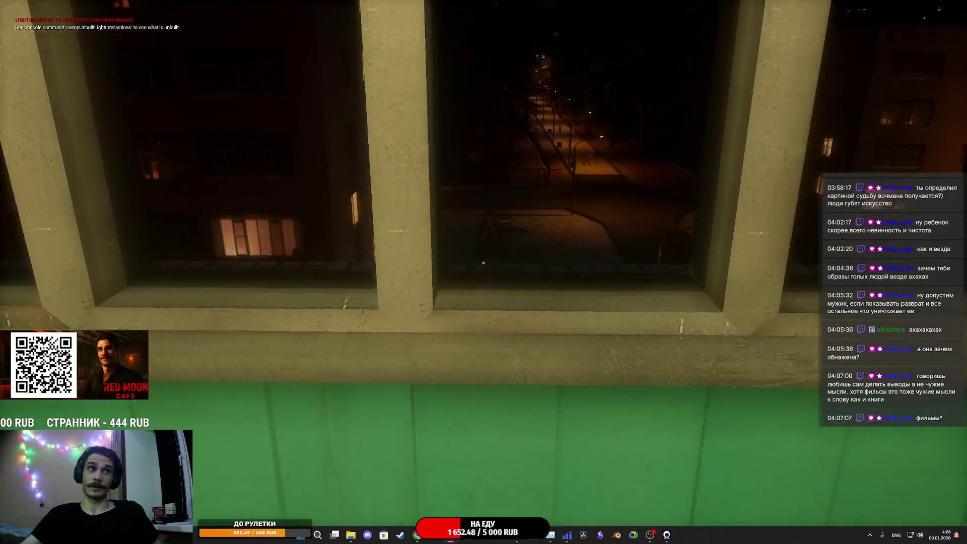
Step: Walk back through the hallway and green room out to the elevator call button
key("w")
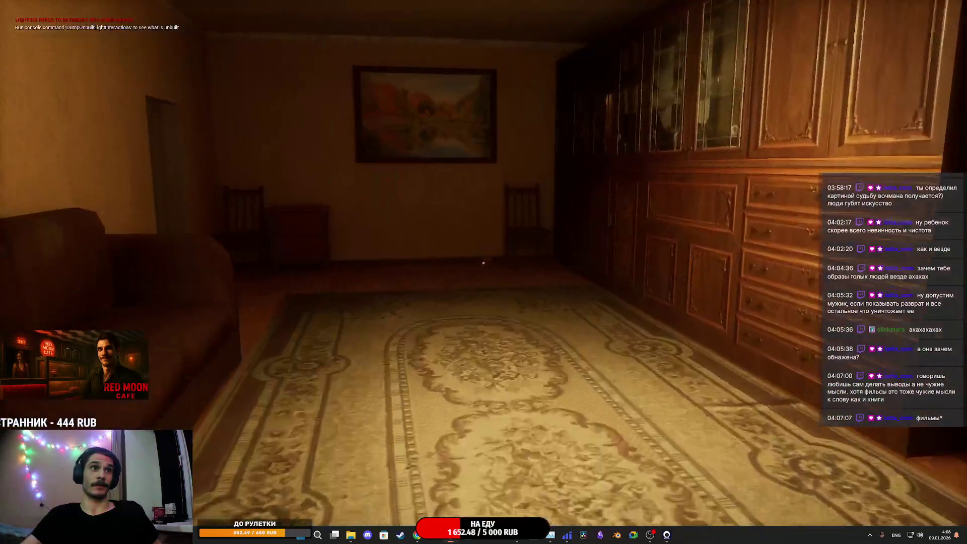
key("w")
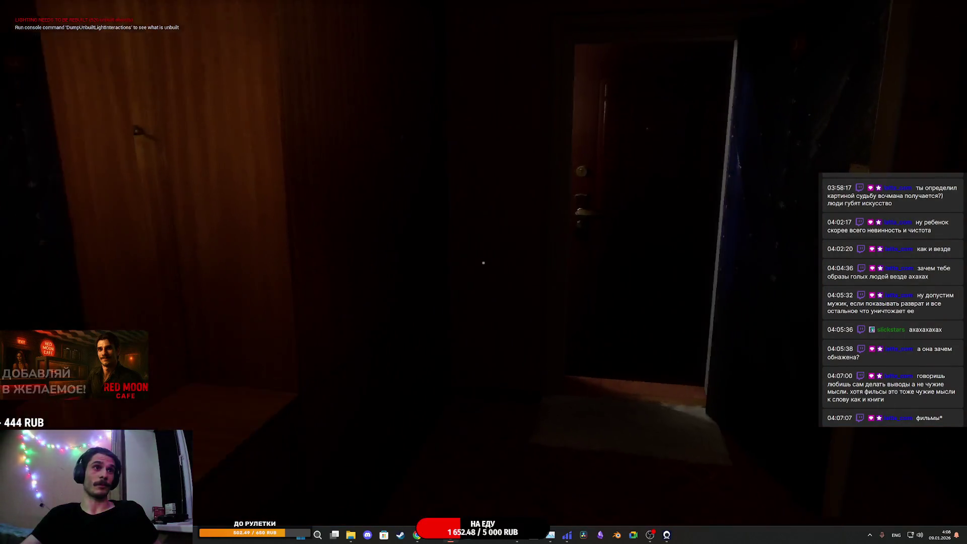
key("w")
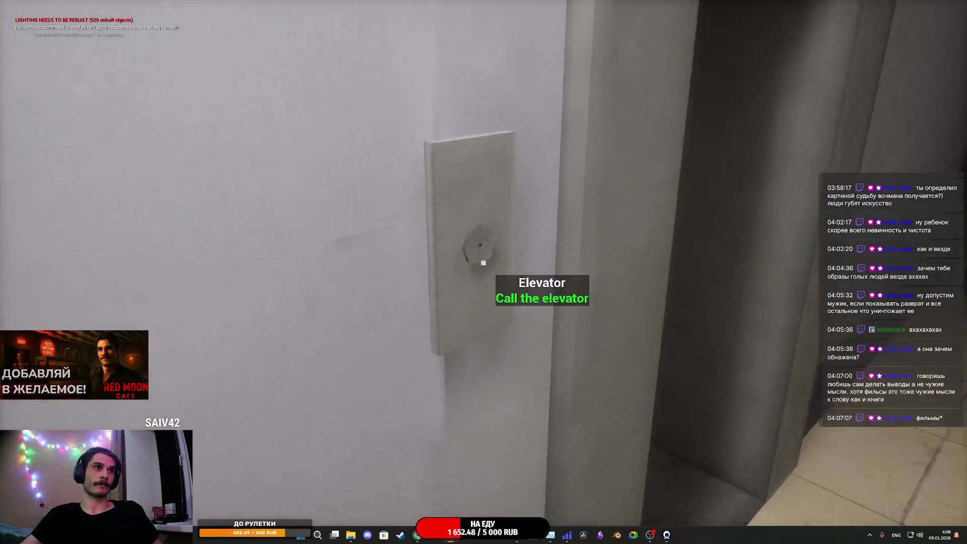
left_click(484, 263)
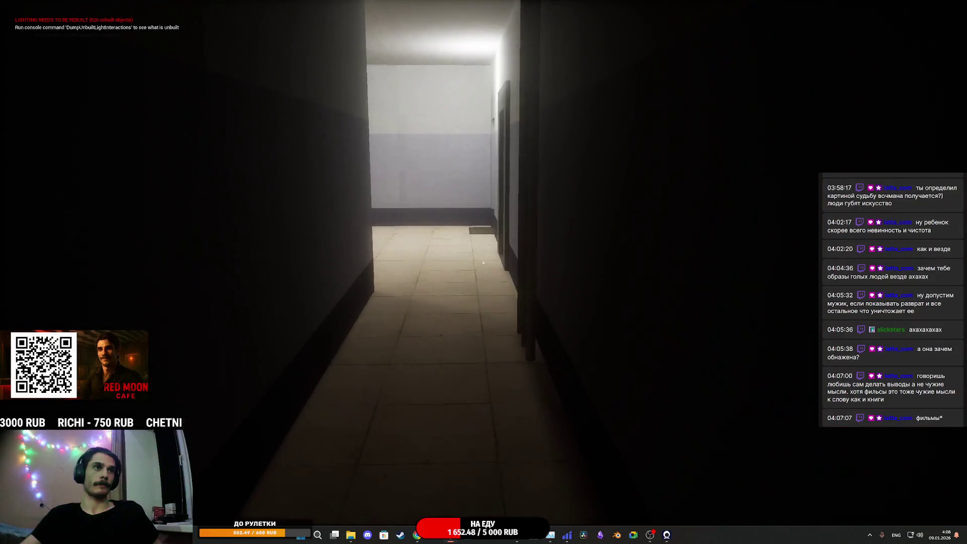
key("w")
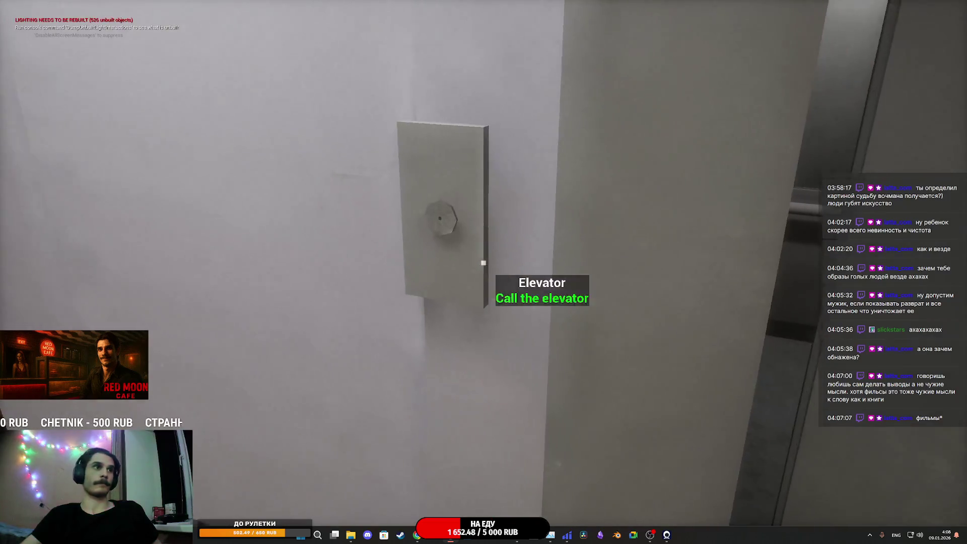
Step: Call the elevator, ride it down, and walk the mailbox corridor to the entrance doors
key("e")
key("w")
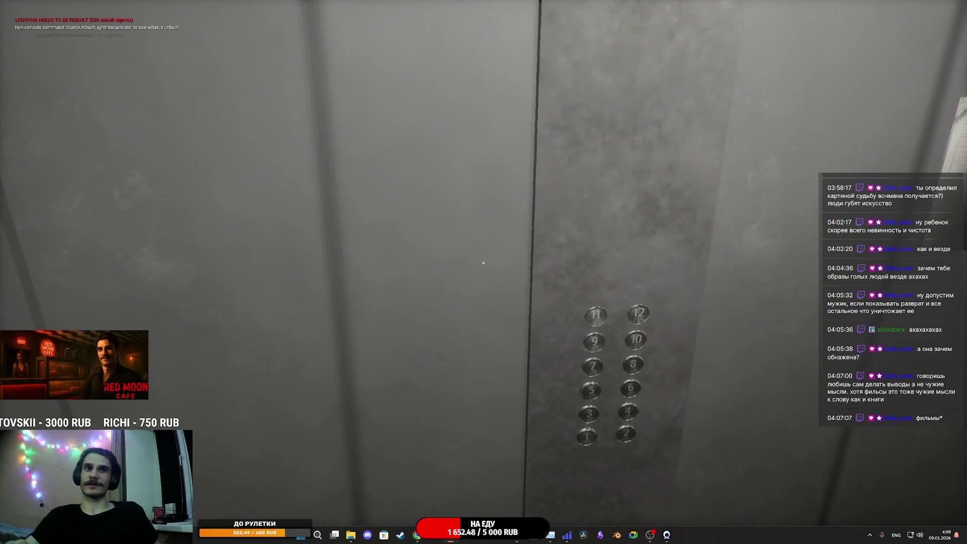
key("w")
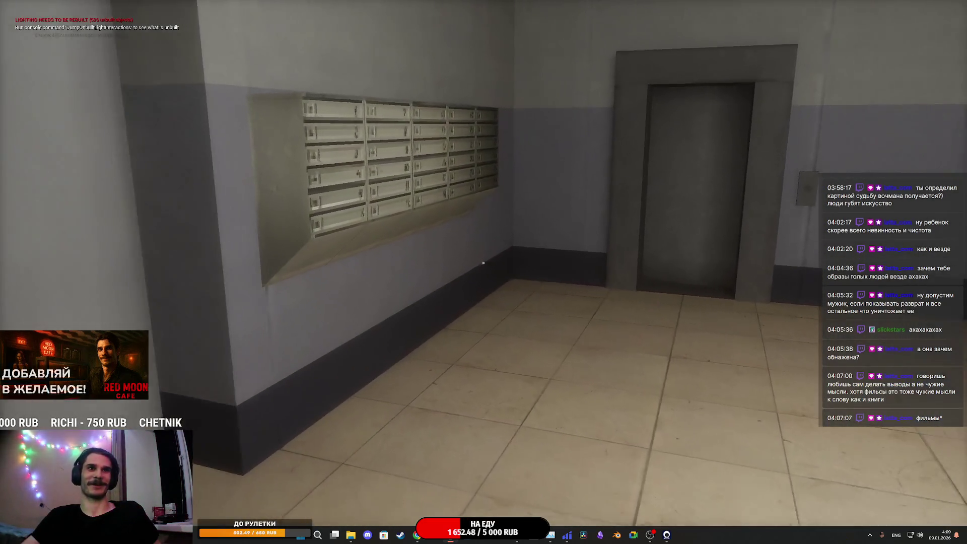
key("w")
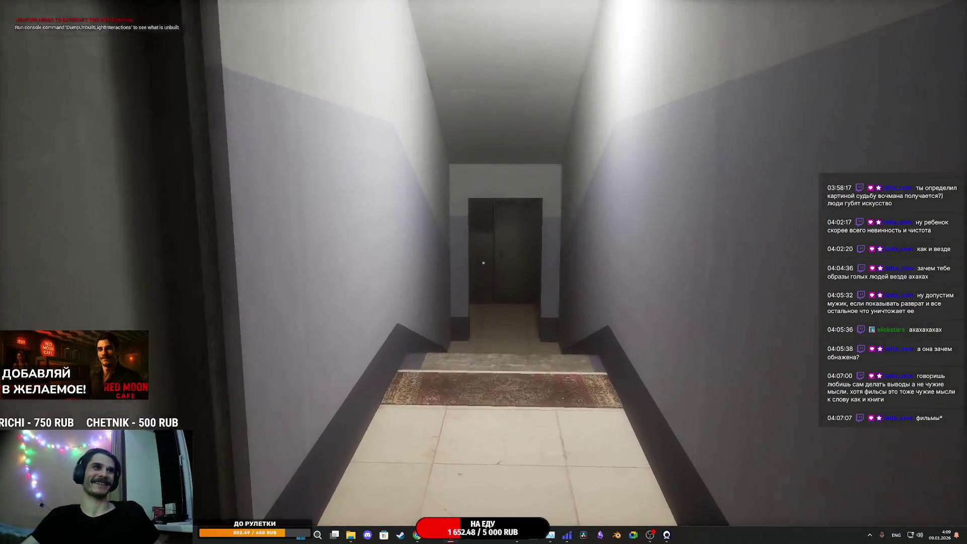
key("w")
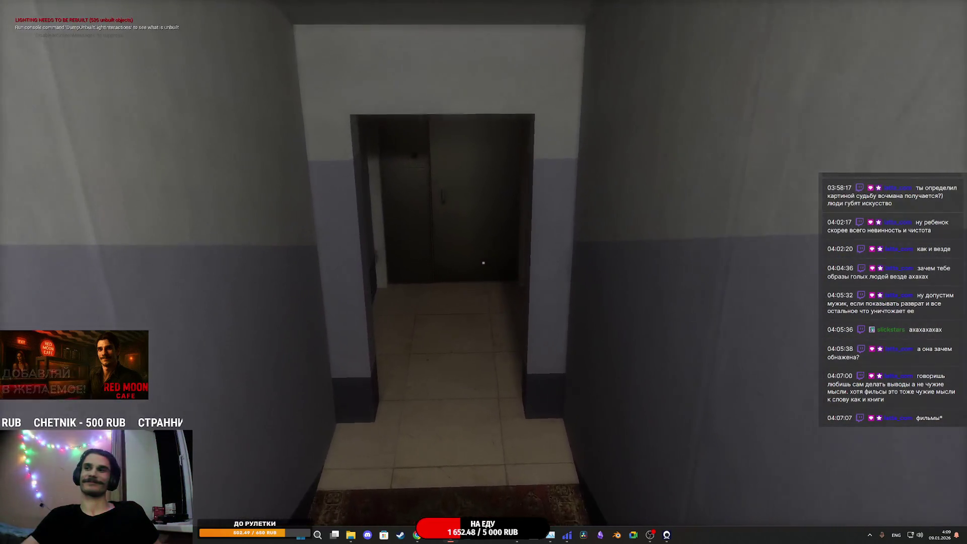
key("w")
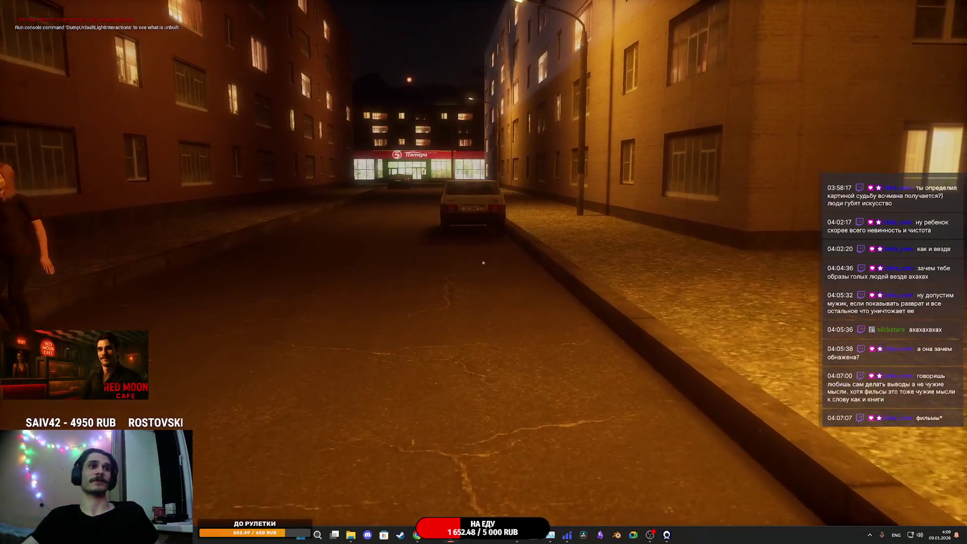
Step: Walk down the night street past the brick building and bench toward the billboard
key("w")
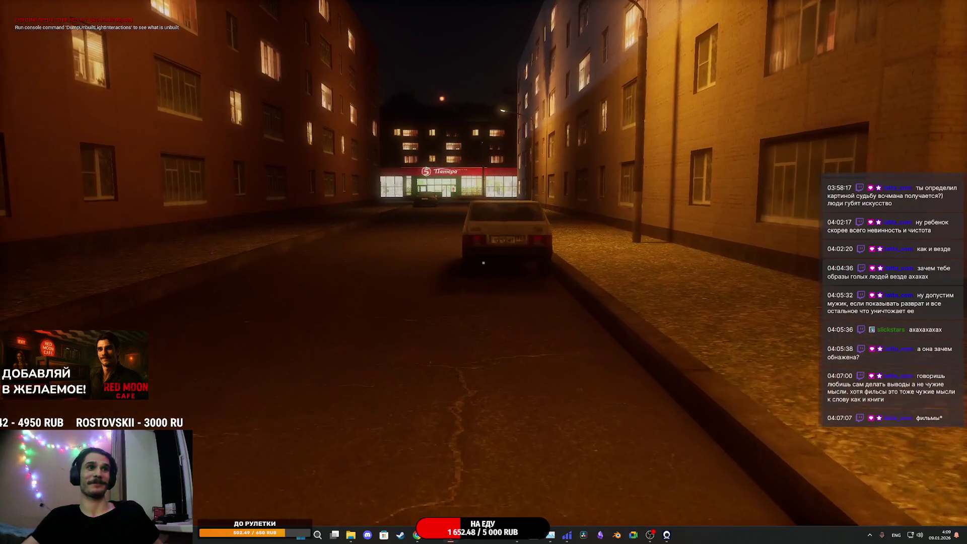
key("w")
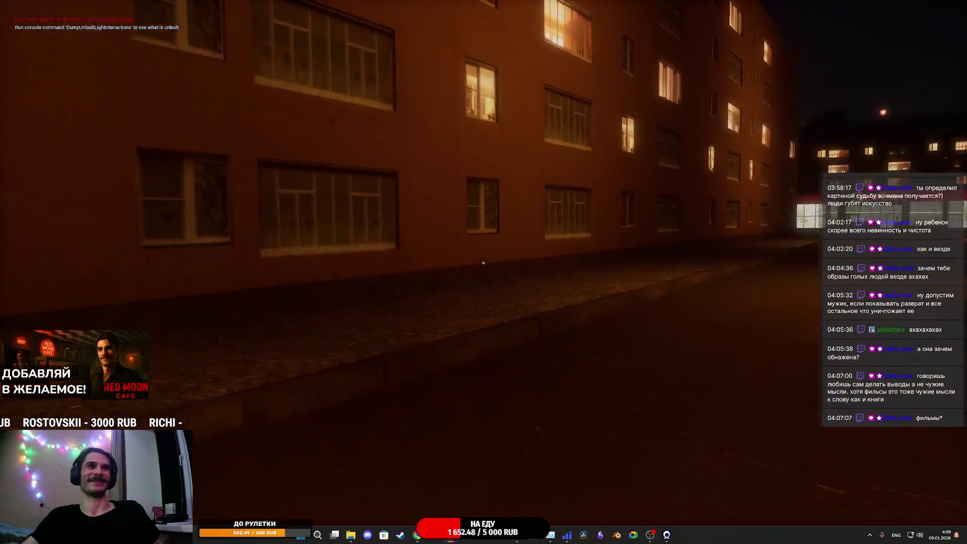
key("w")
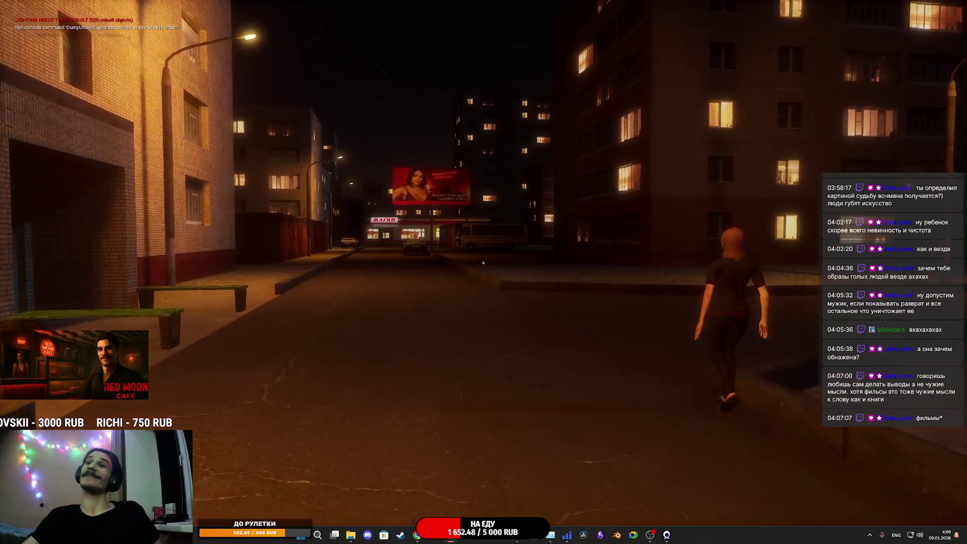
key("w")
key("w")
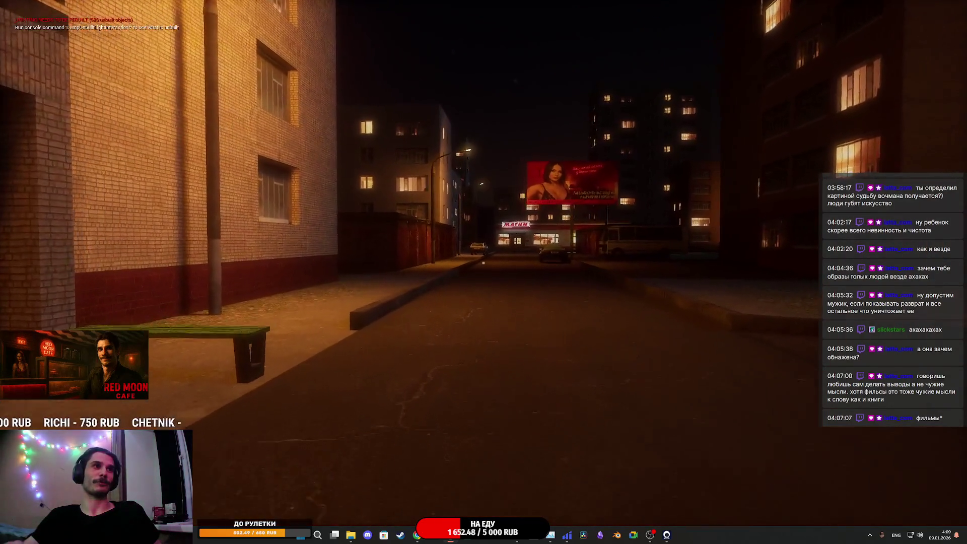
key("w")
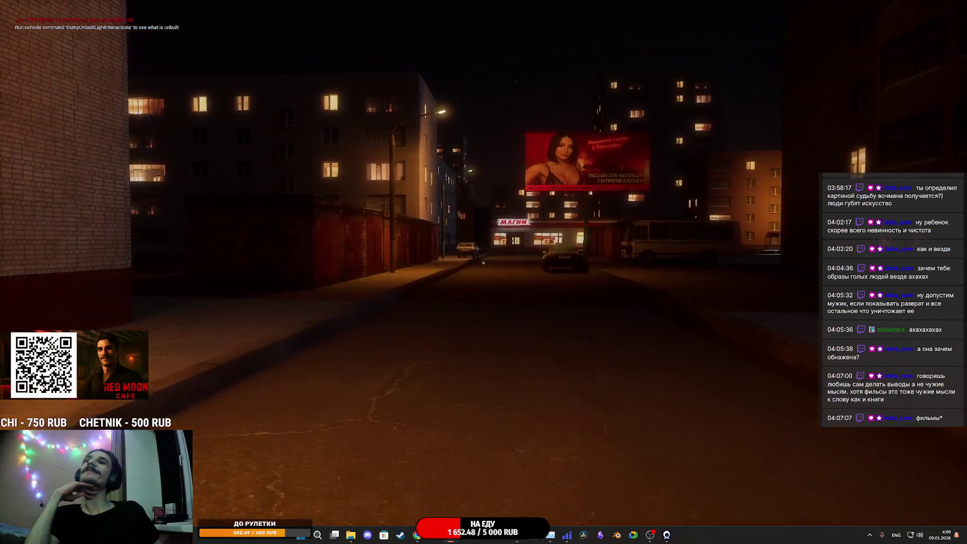
key("w")
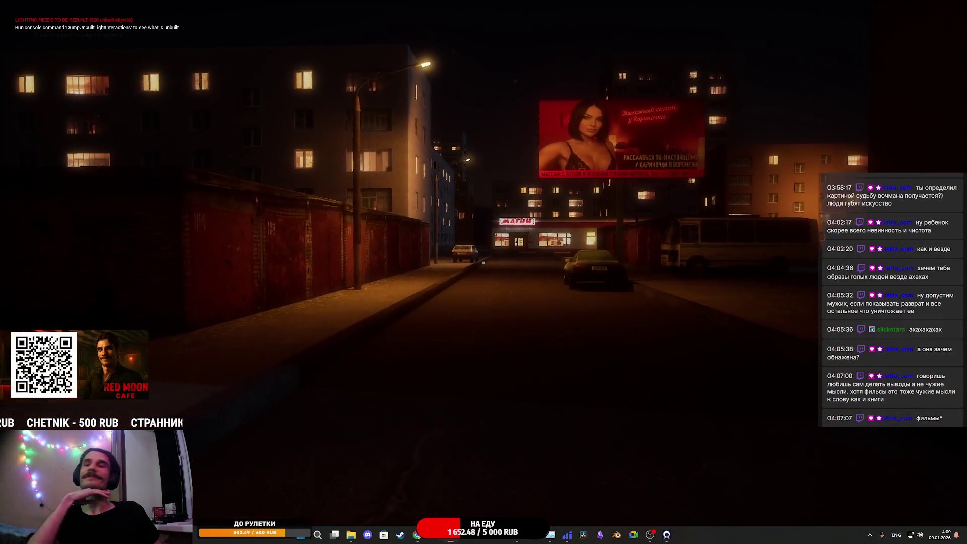
key("w")
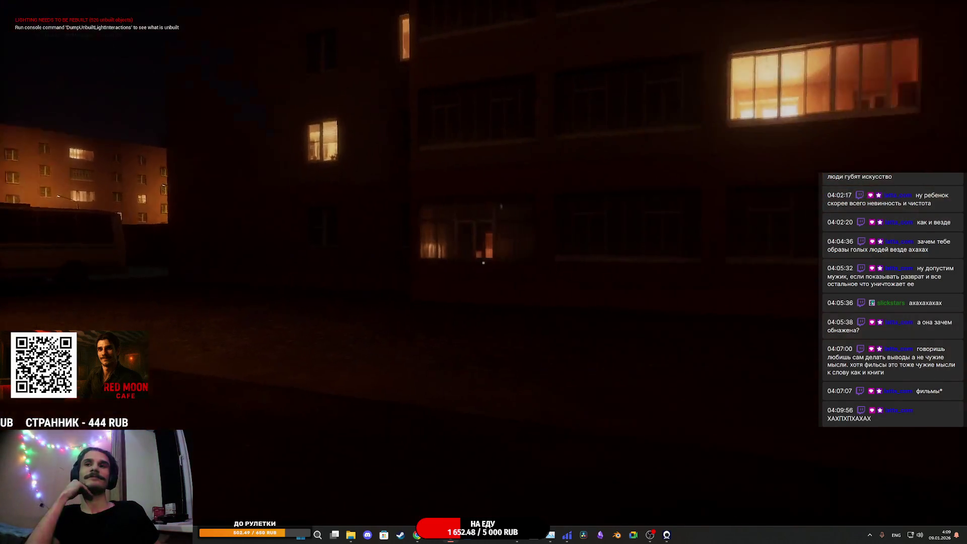
key("w")
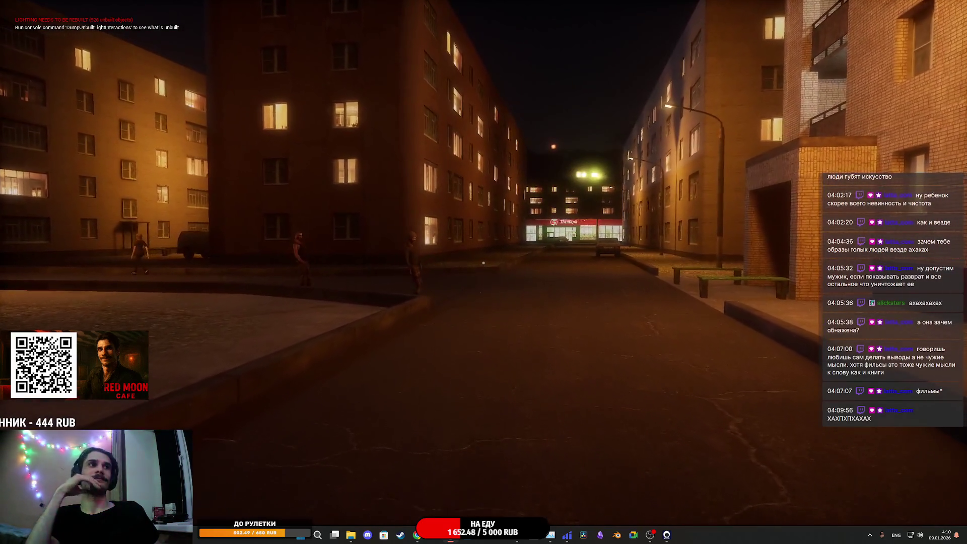
Step: Continue past the corner shop into the courtyard toward the parked van
key("w")
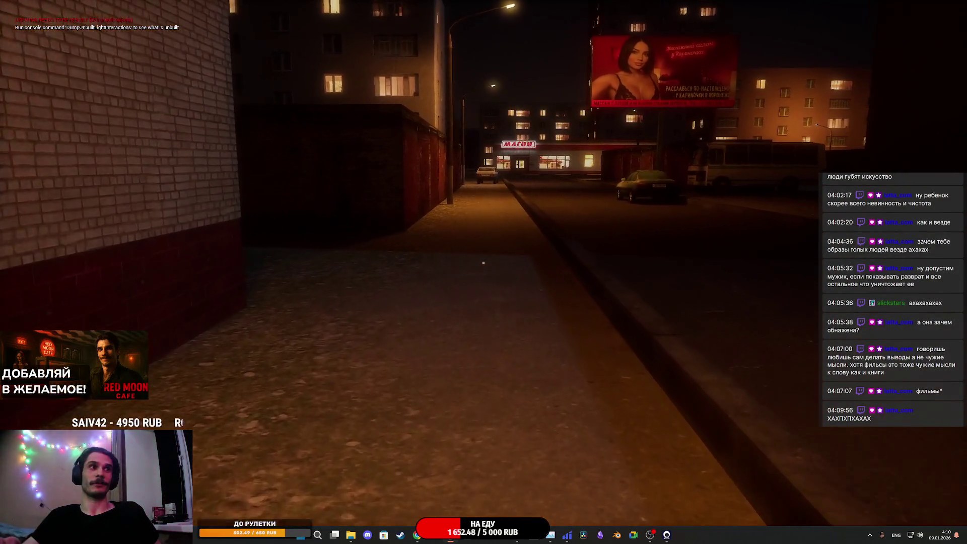
key("w")
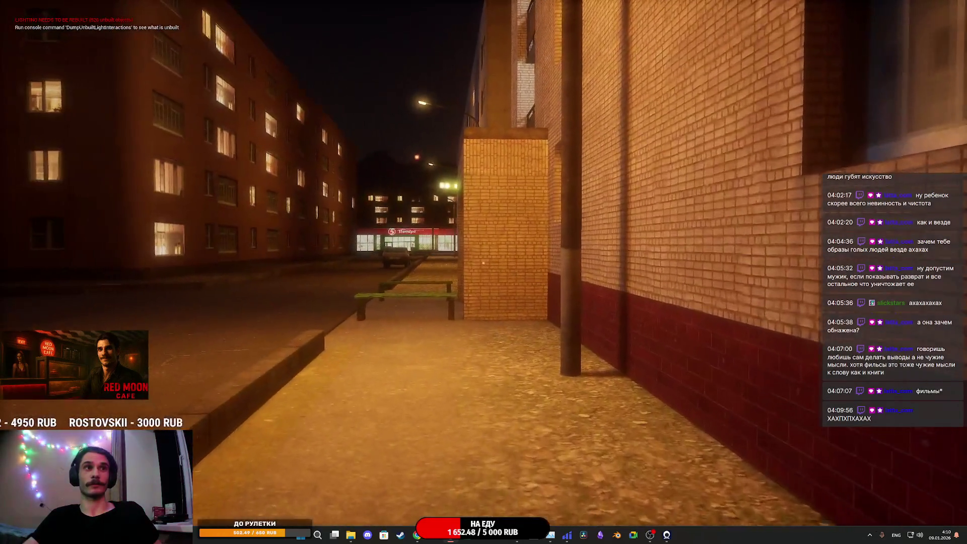
key("w")
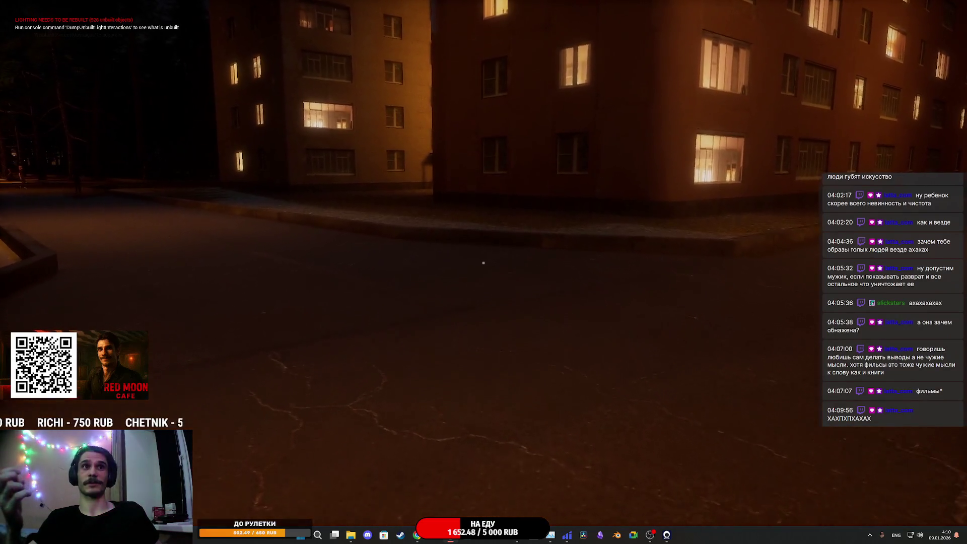
key("w")
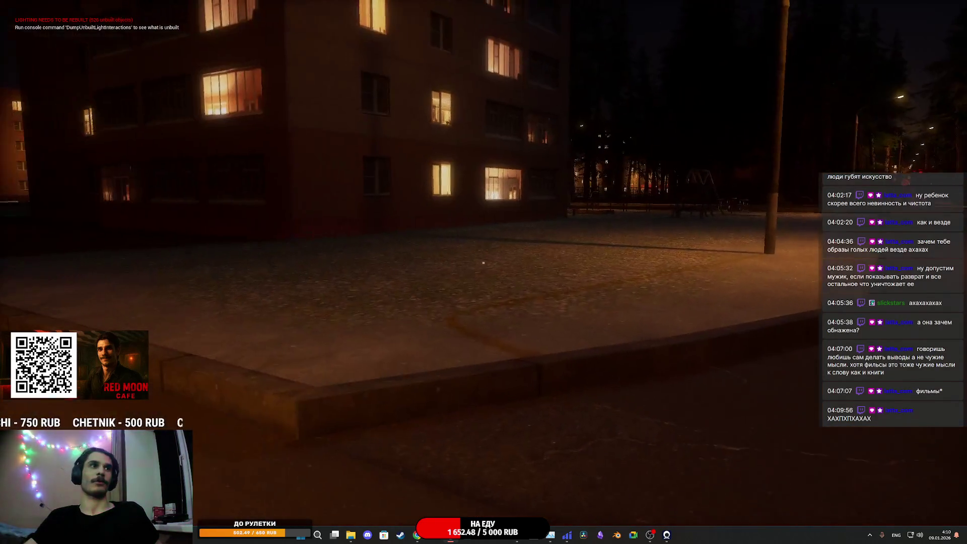
key("w")
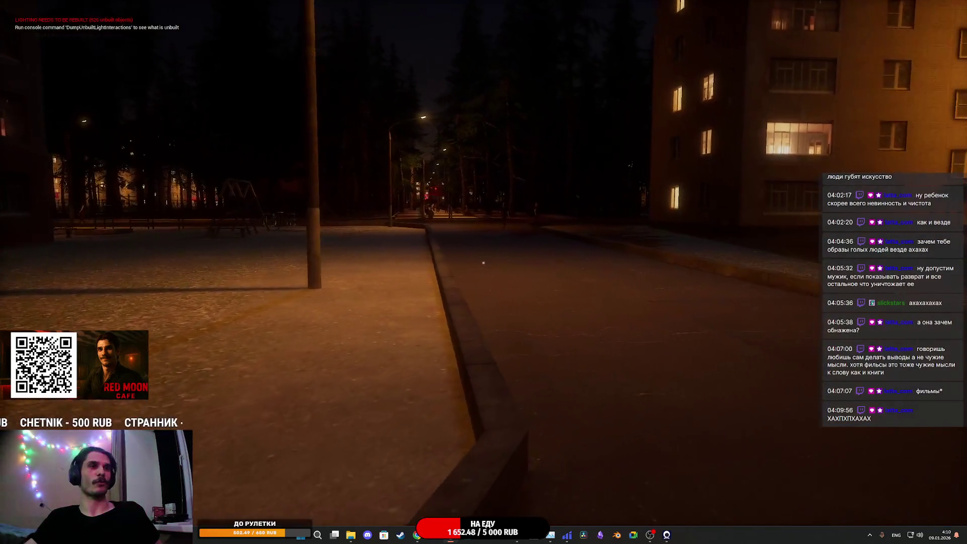
key("w")
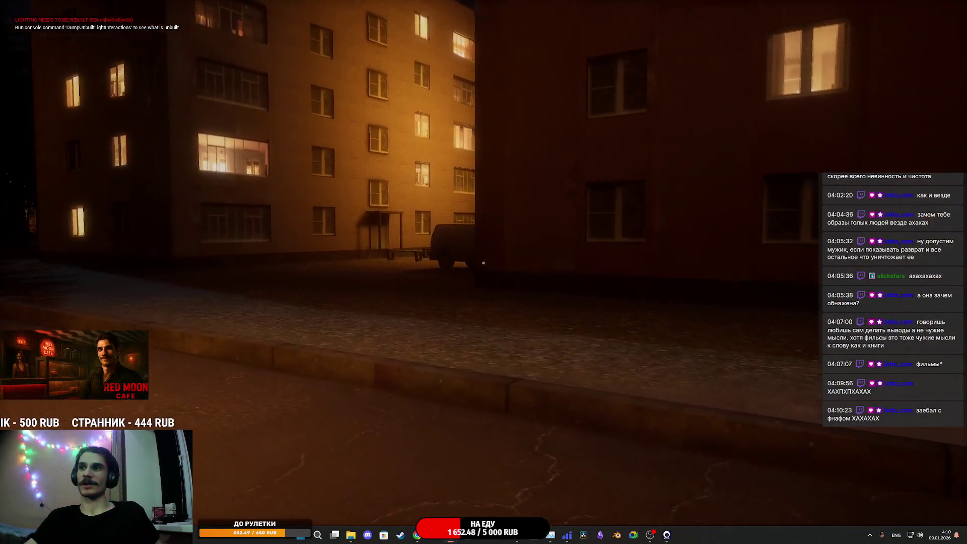
key("w")
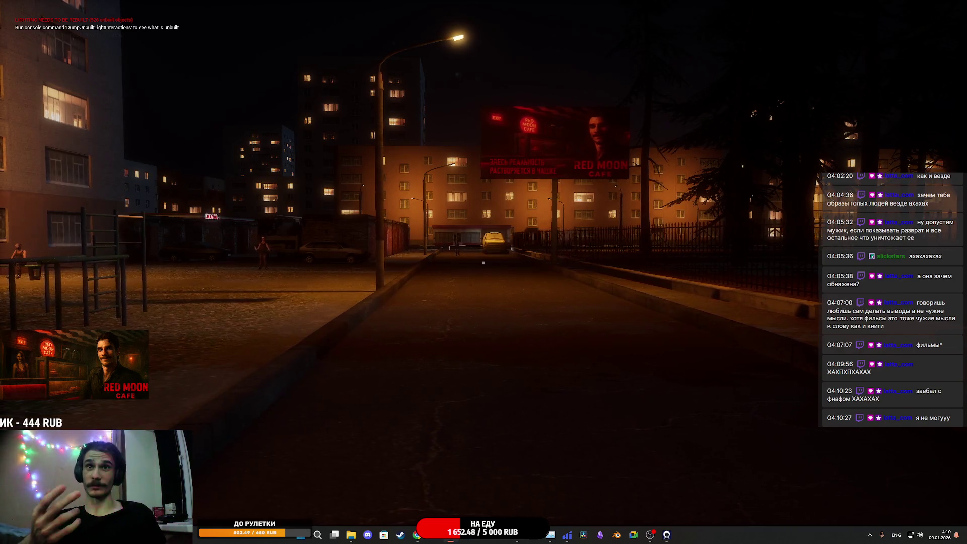
Step: Walk along the park fence and out across the open square
key("w")
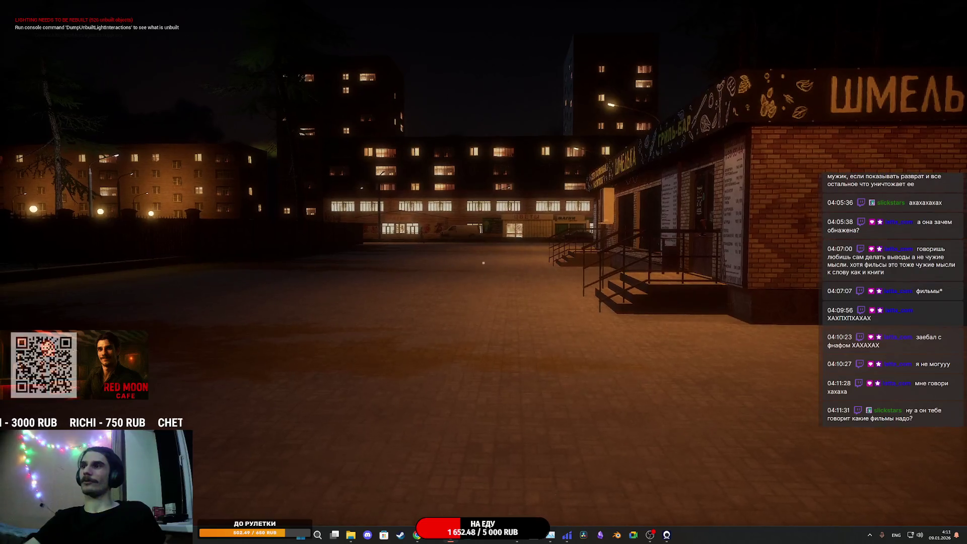
key("w")
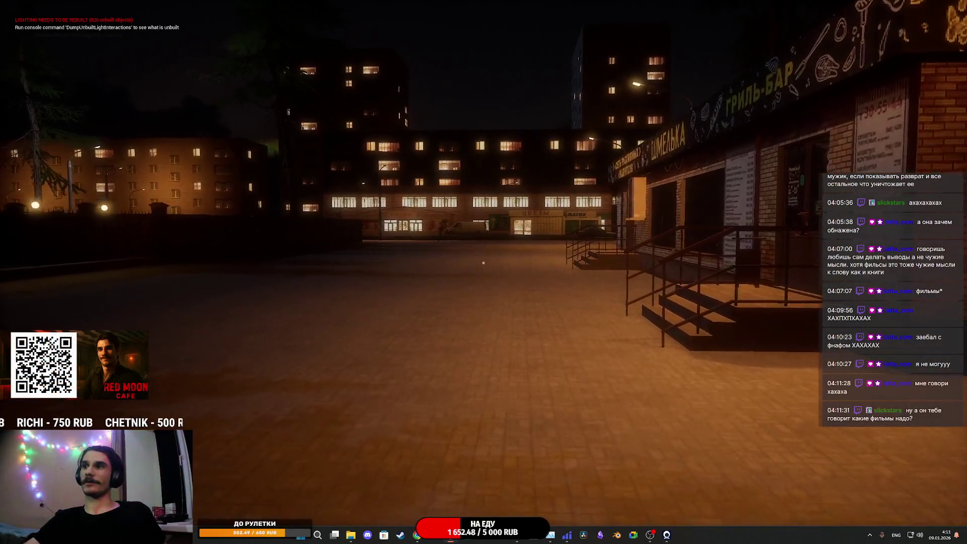
key("w")
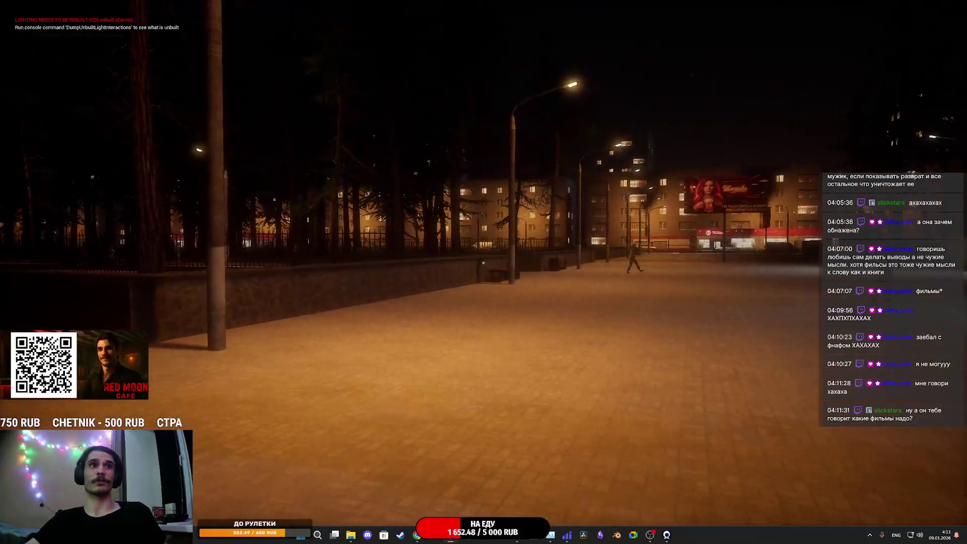
key("w")
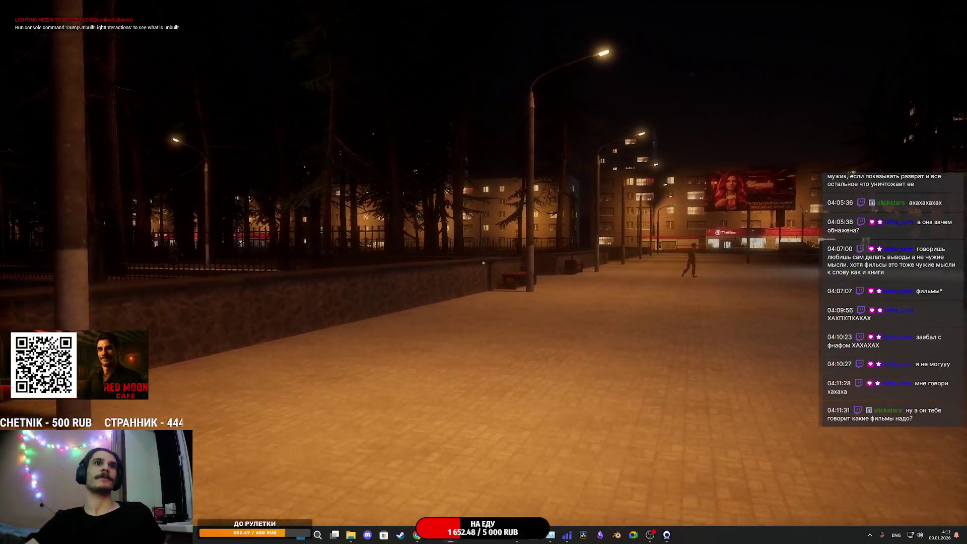
key("w")
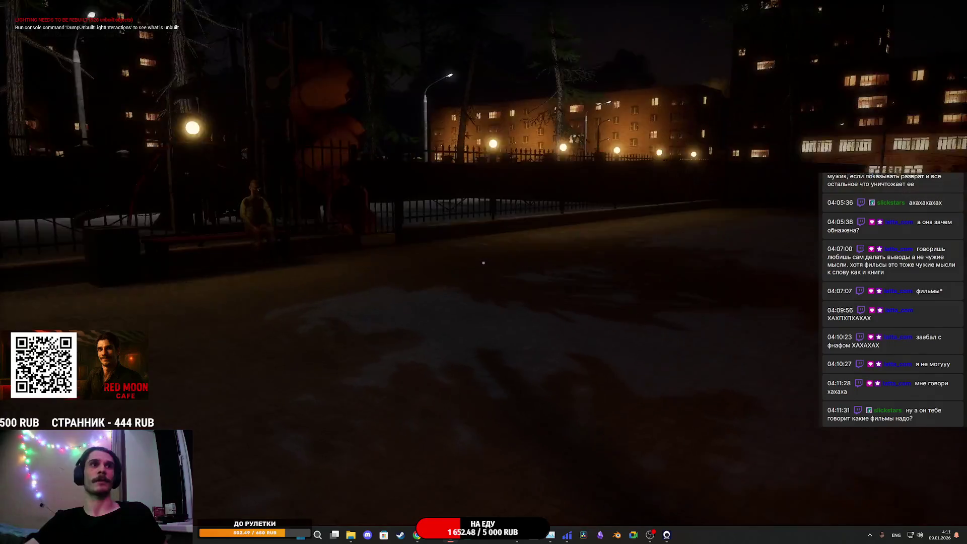
key("w")
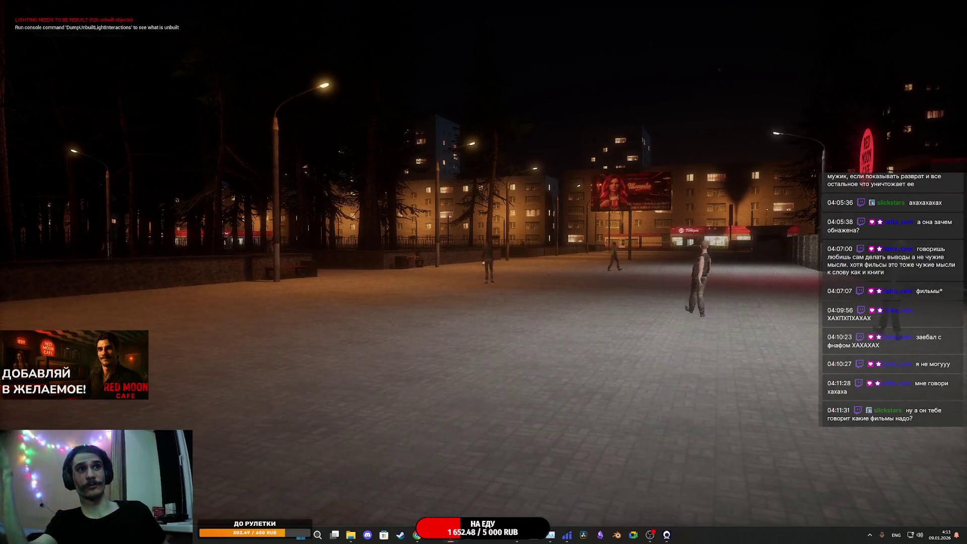
key("w")
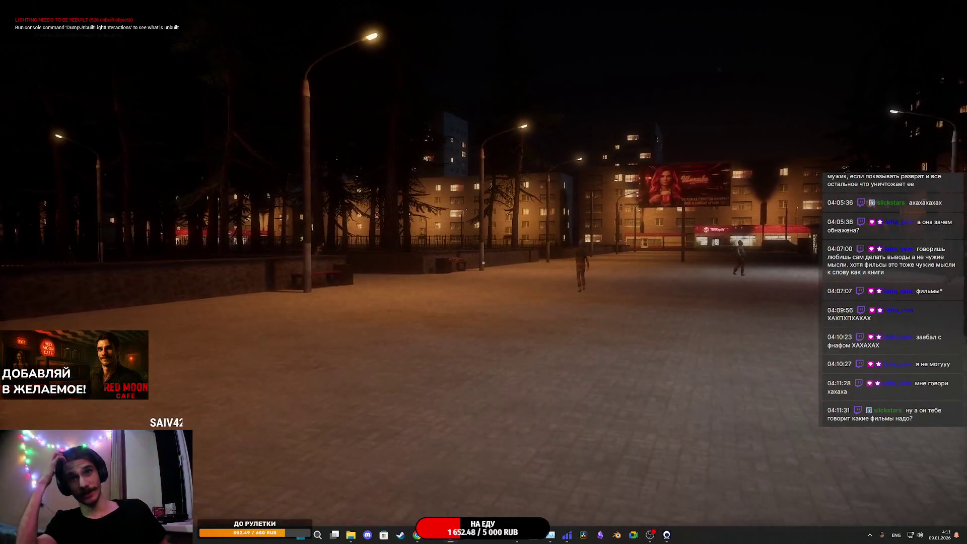
Step: Walk past the Шмелька grill-bar and Red Moon Cafe up to the iron gate
key("w")
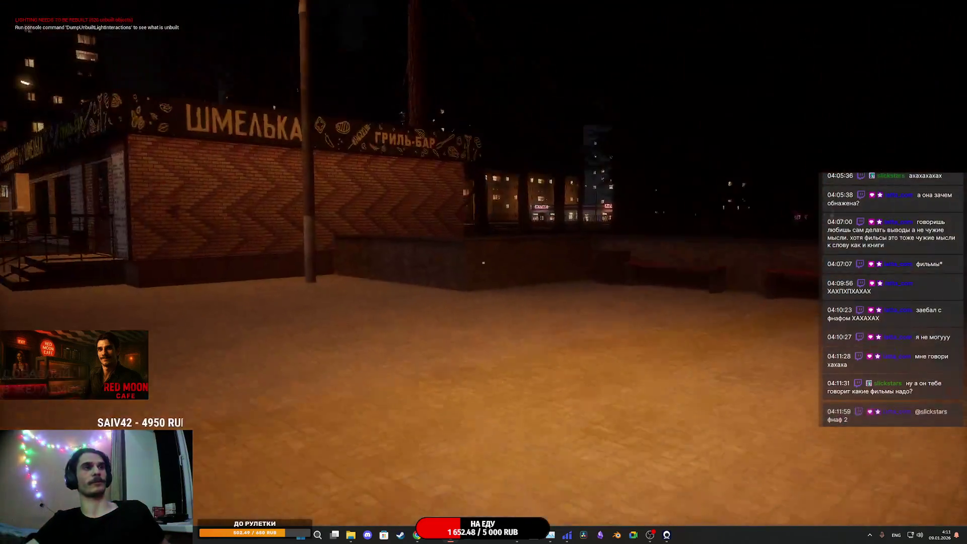
key("w")
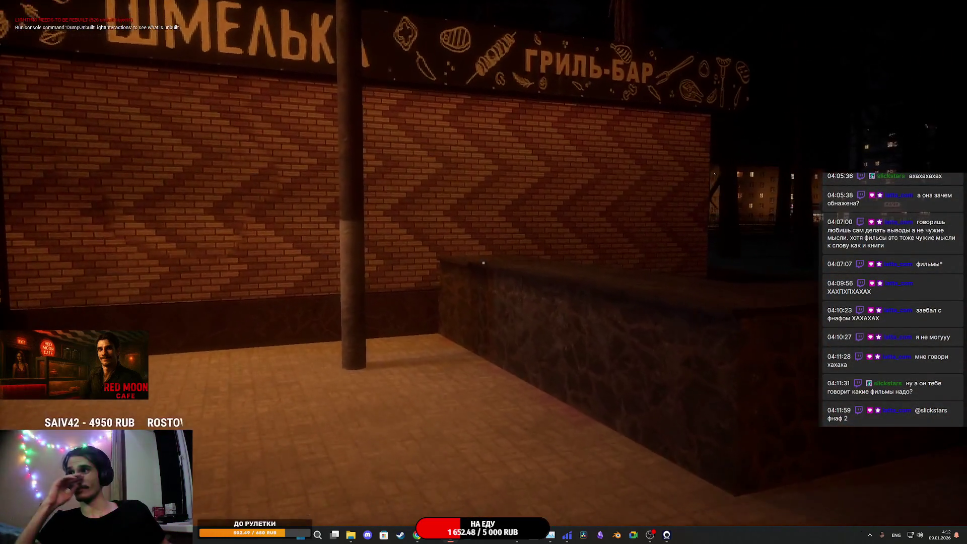
key("w")
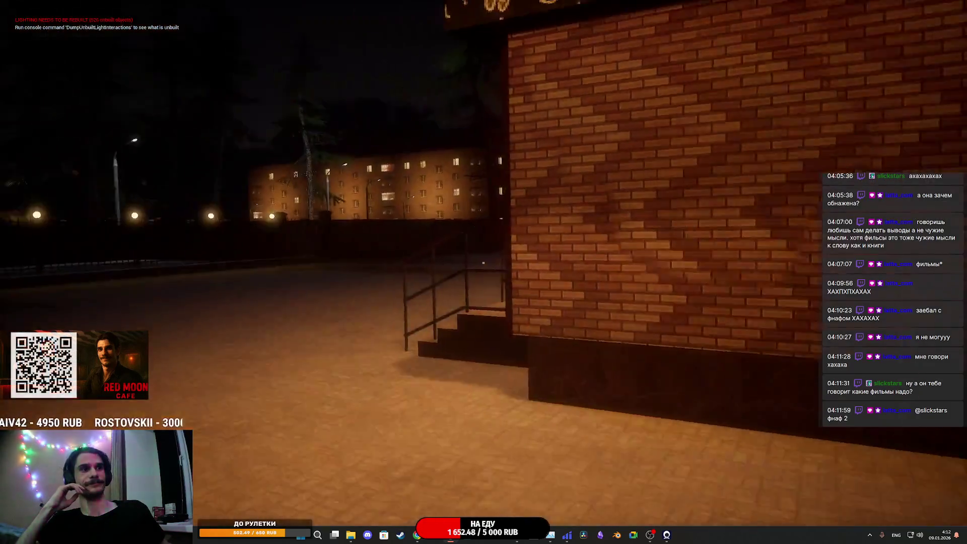
key("w")
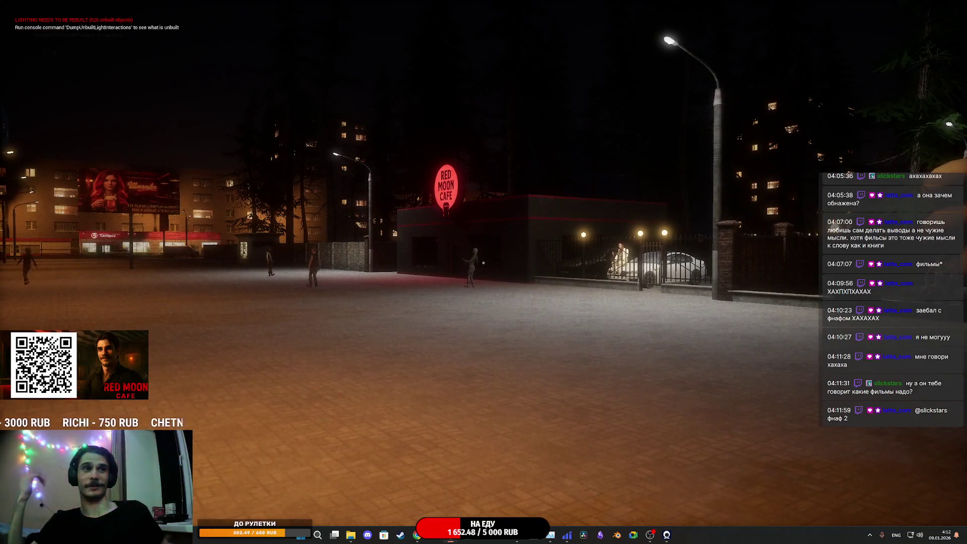
key("w")
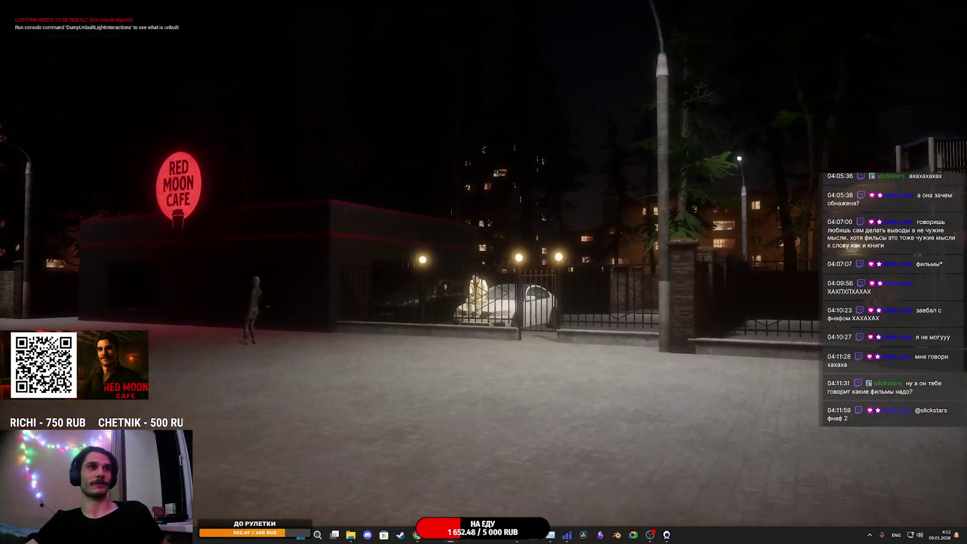
key("w")
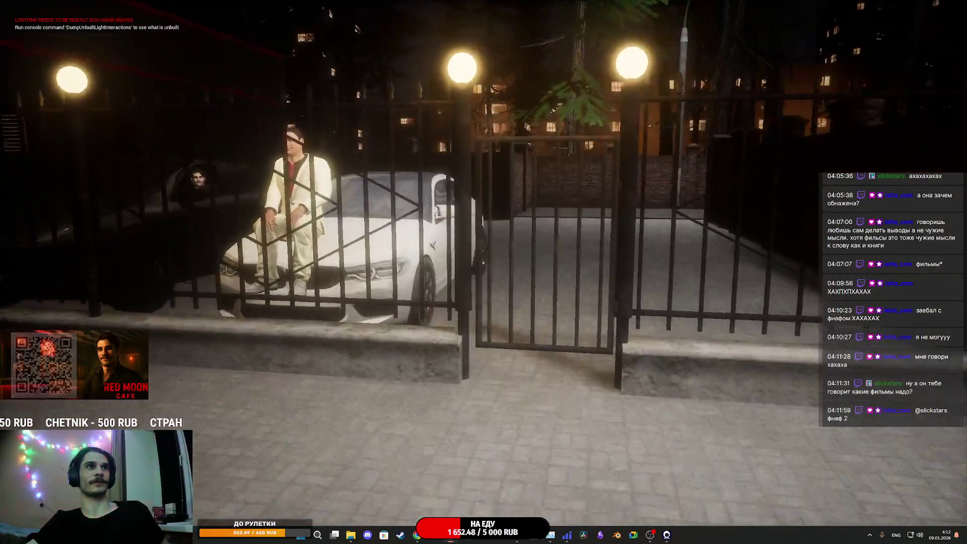
Step: Pass through the gate and courtyard and walk down the brick-walled alley
key("w")
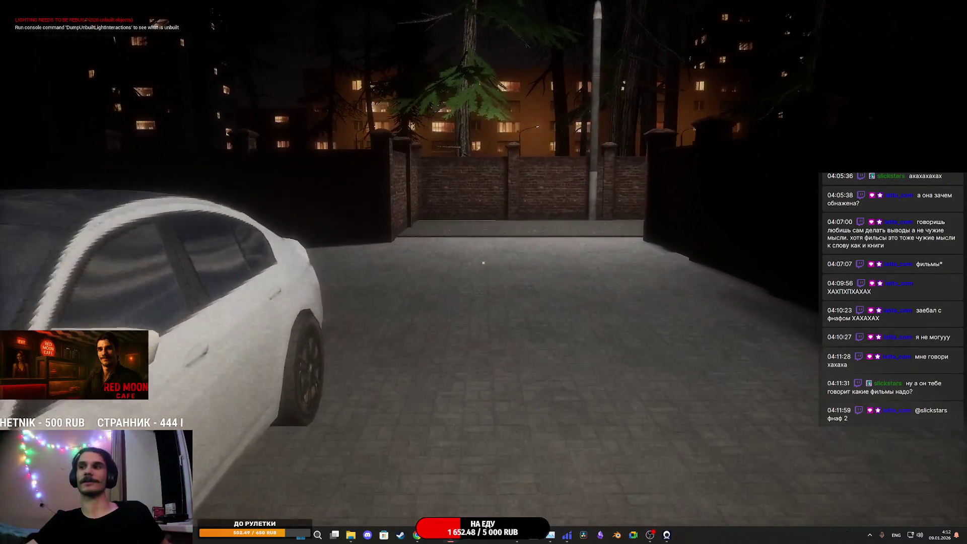
key("w")
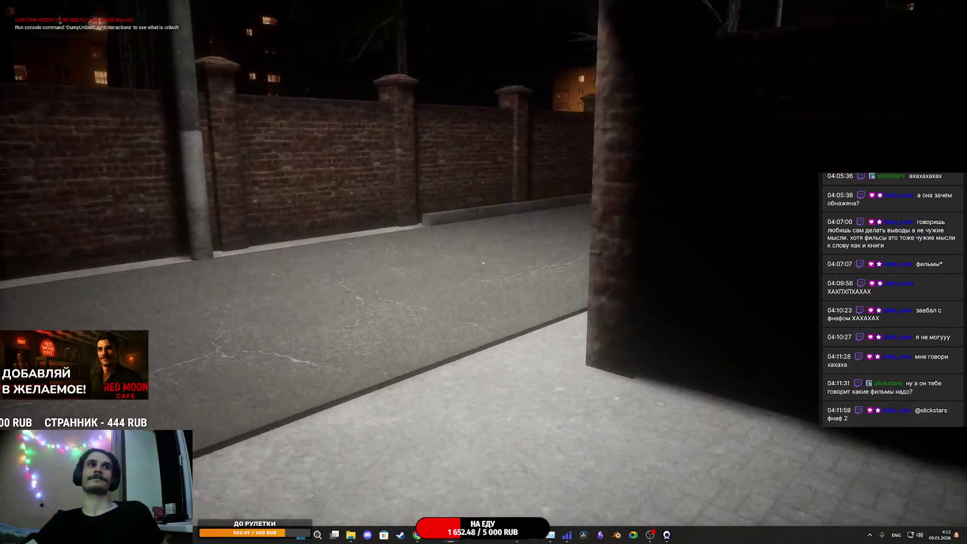
key("w")
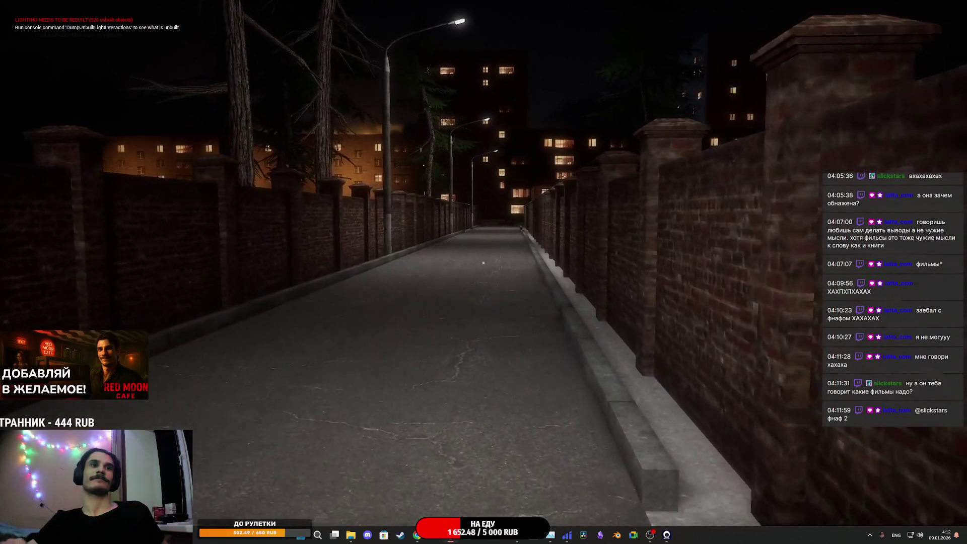
key("w")
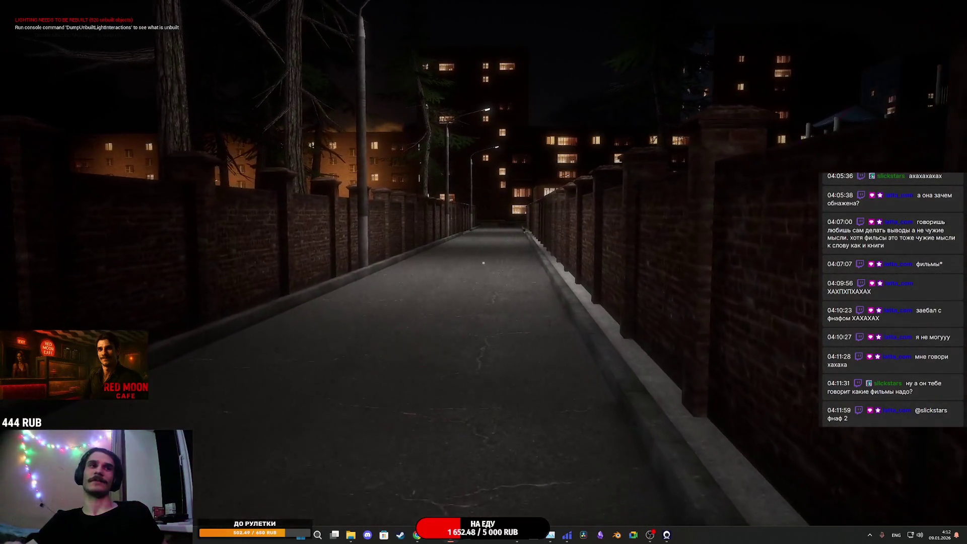
key("w")
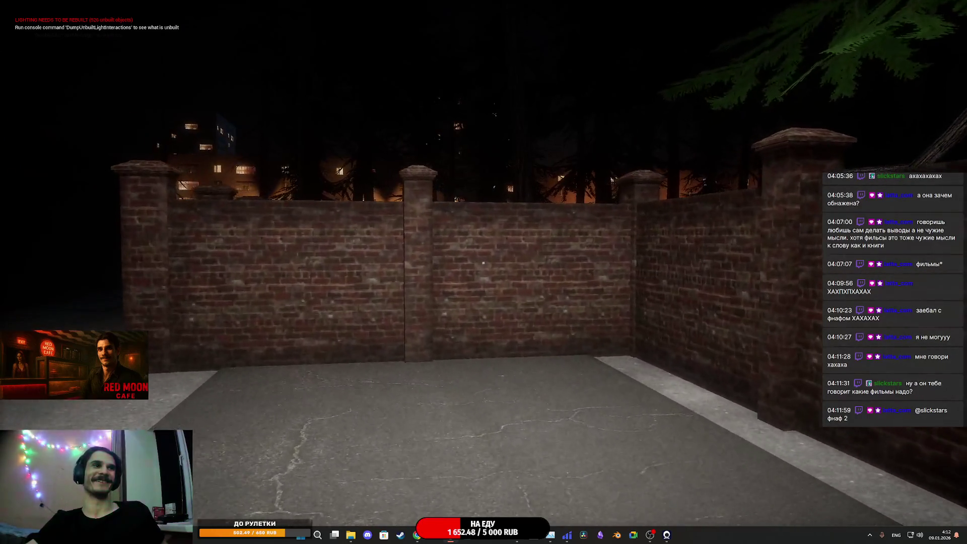
key("w")
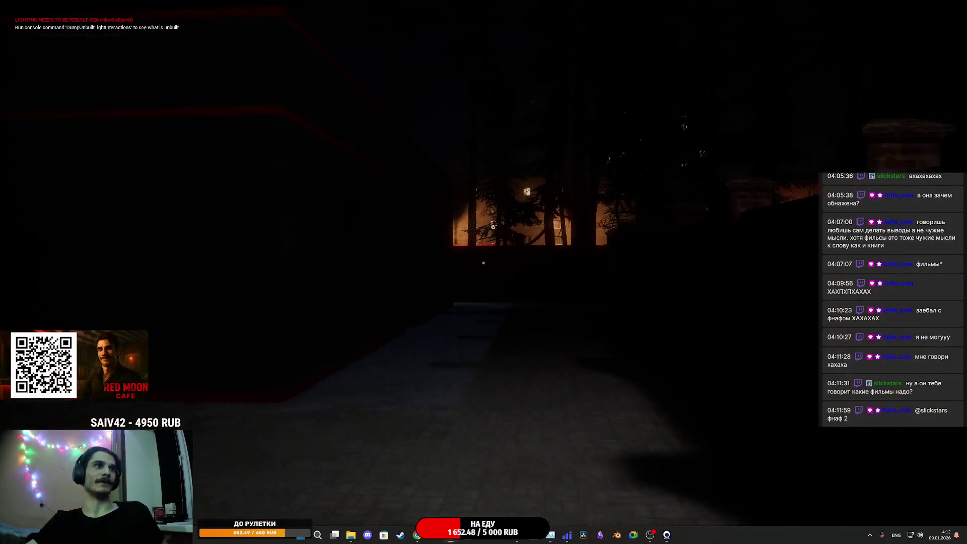
Step: Walk across the square and down the park path, then press Esc to stop playing
key("w")
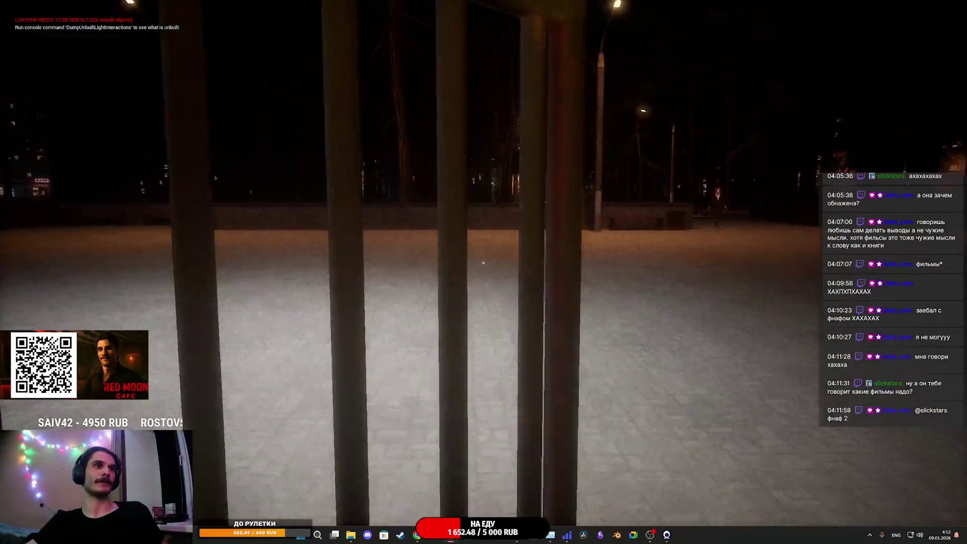
key("w")
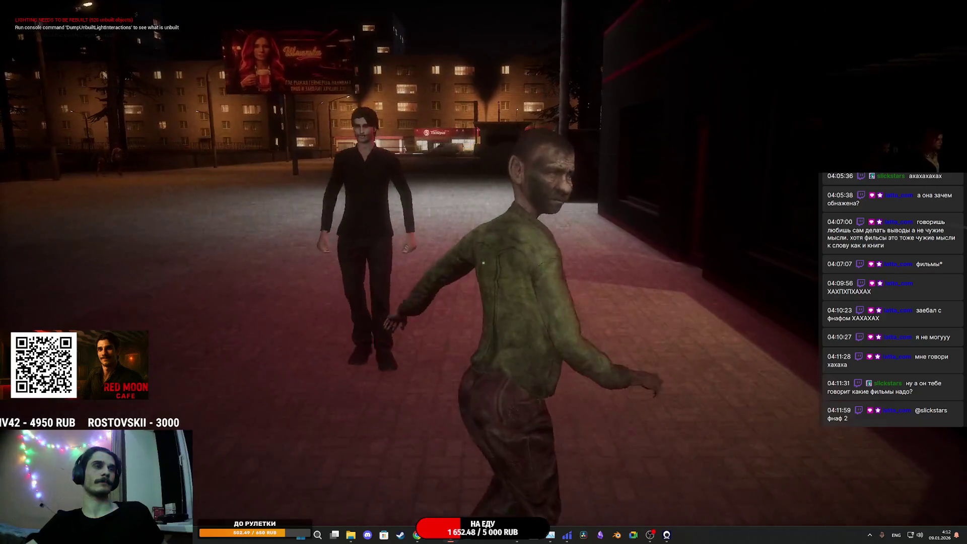
key("w")
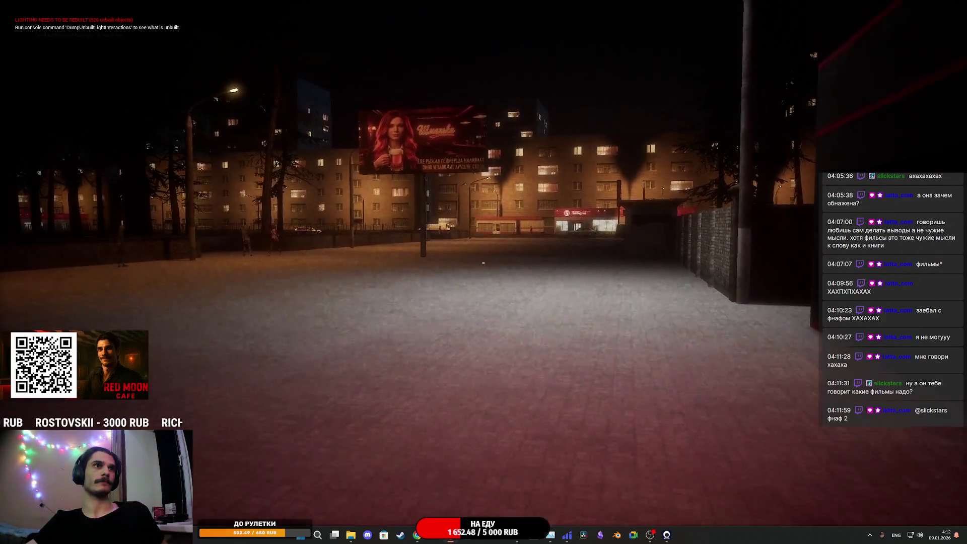
key("w")
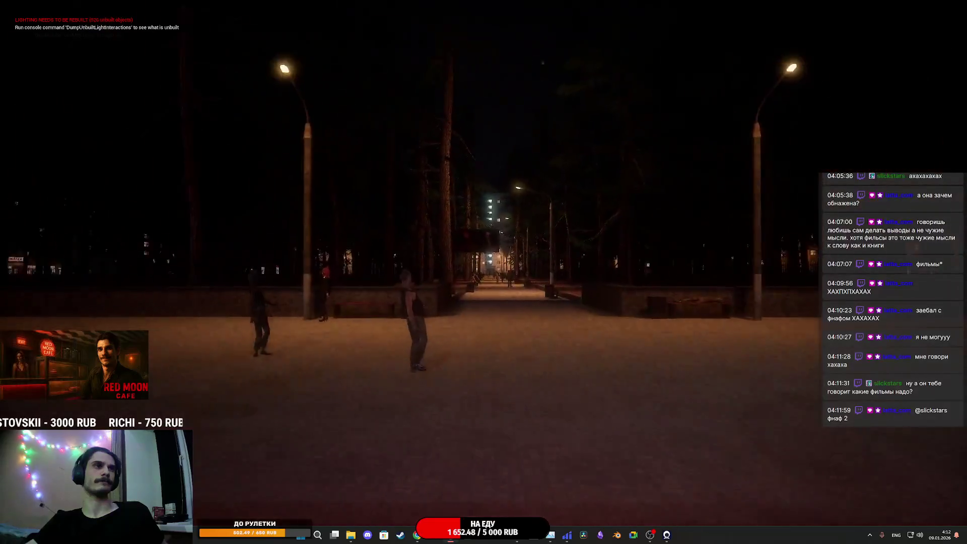
key("w")
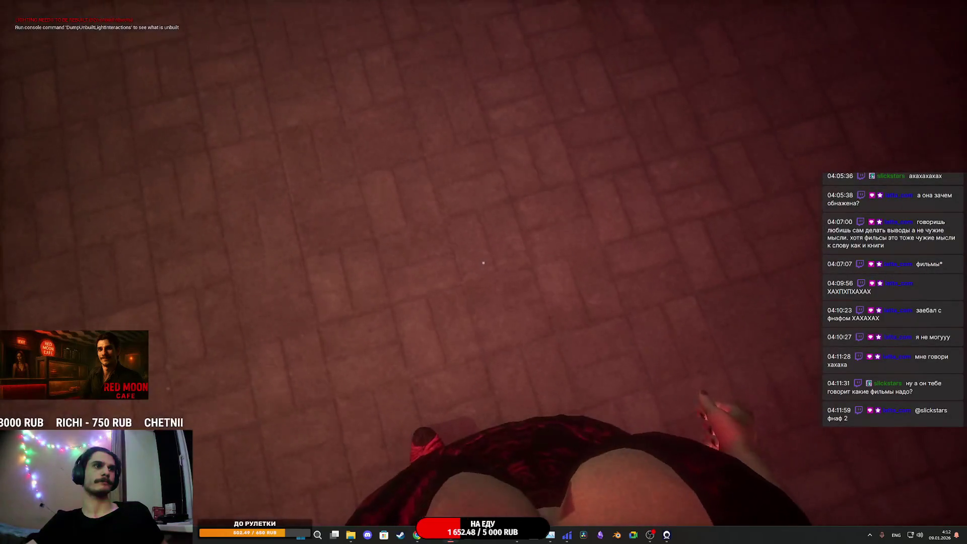
key("w")
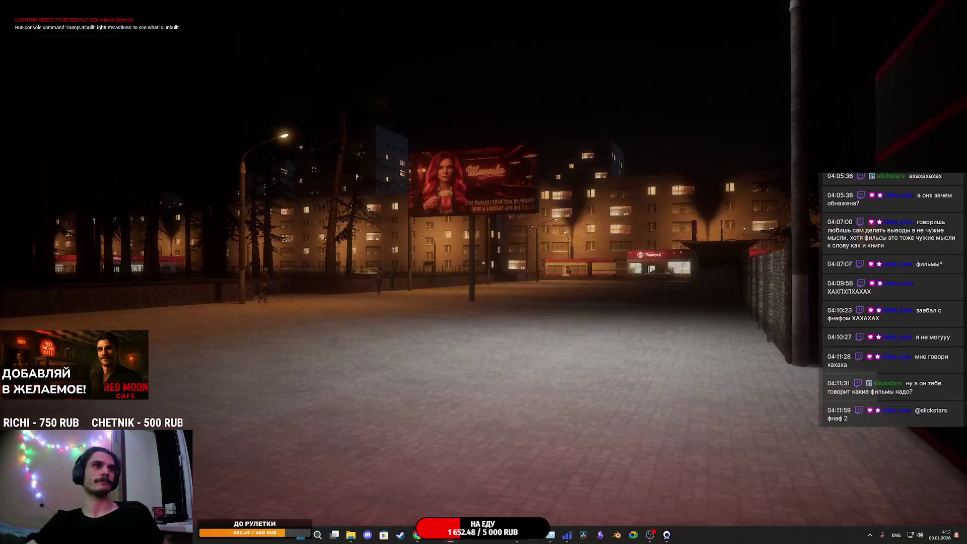
key("Escape")
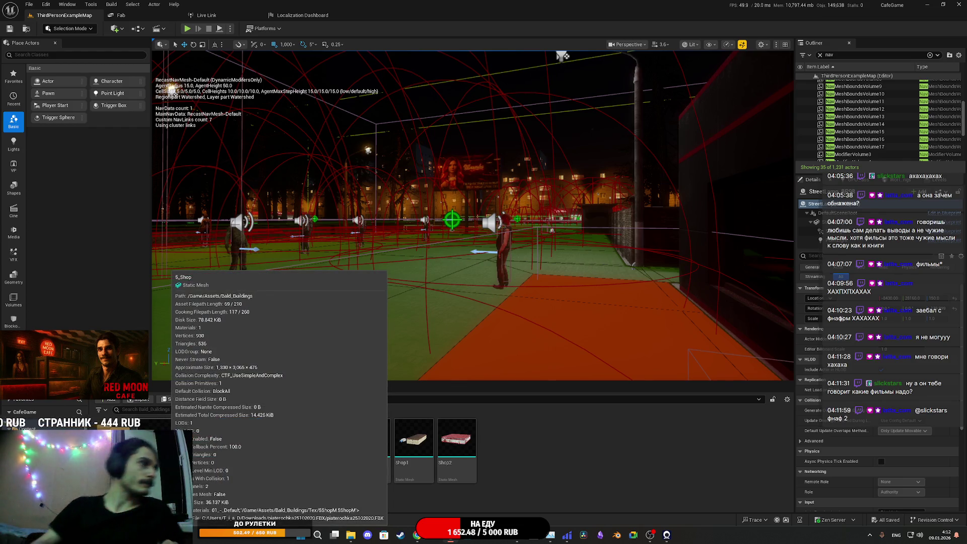
Step: Select the BusStop mesh in Build_Buildings and fly the viewport to the grocery kiosk
left_click(242, 440)
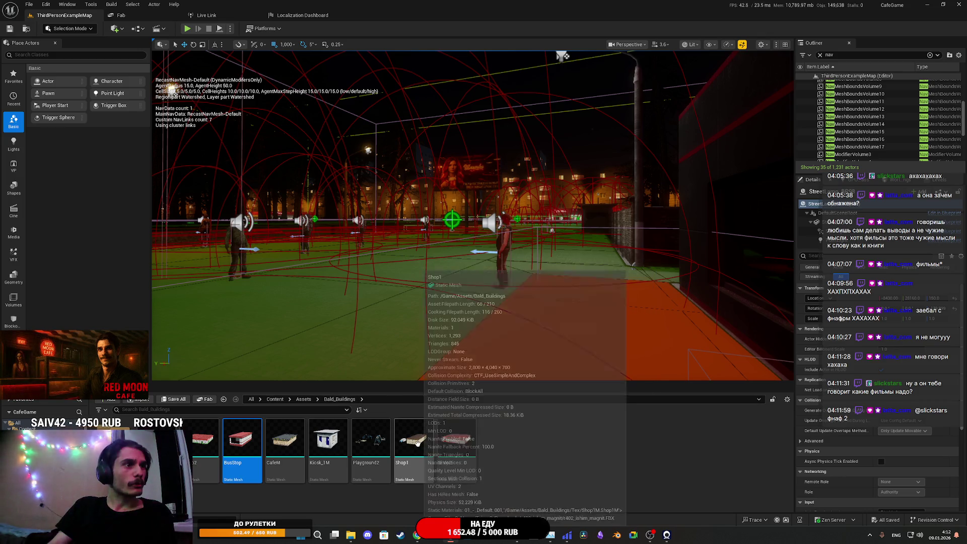
left_click_drag(454, 302, 403, 242)
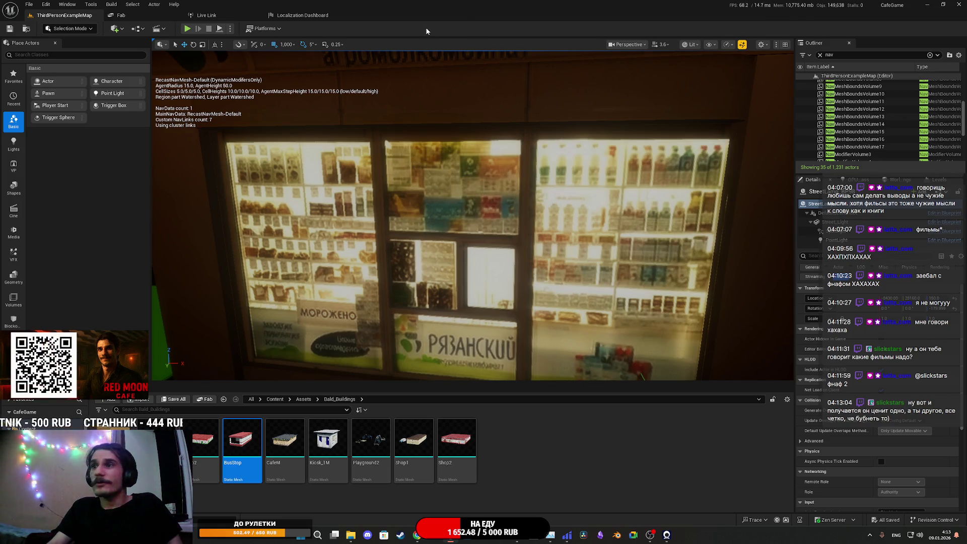
Step: Package the project for Windows with the Builds folder as output
left_click(272, 28)
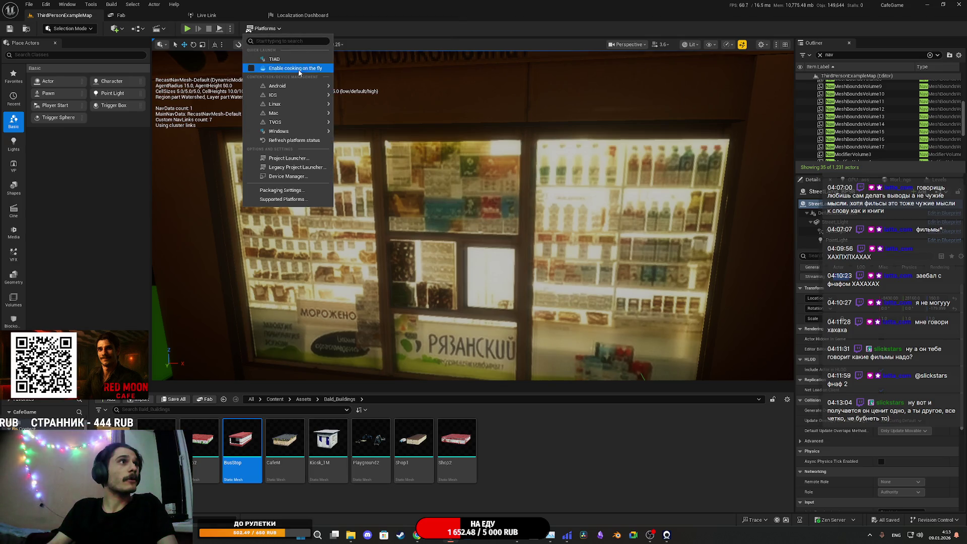
mouse_move(321, 133)
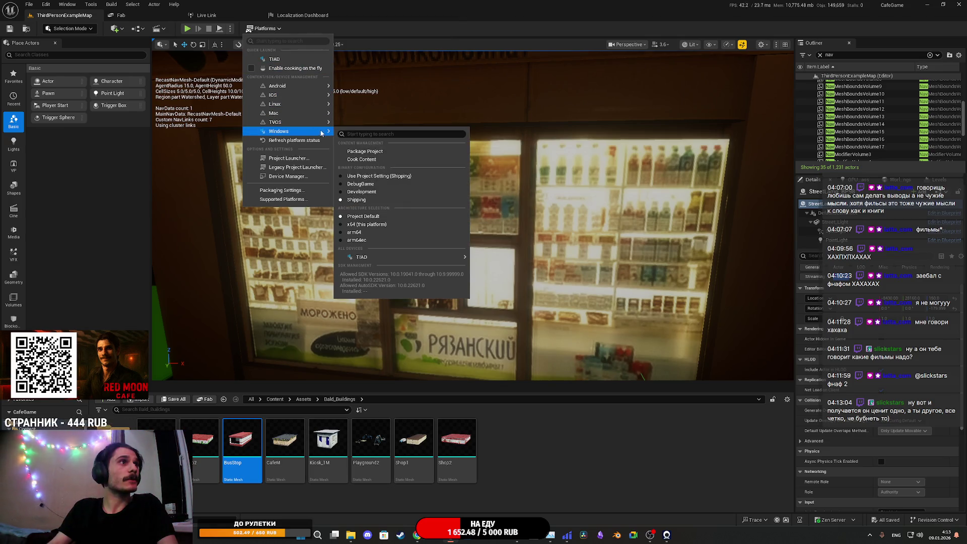
left_click(378, 152)
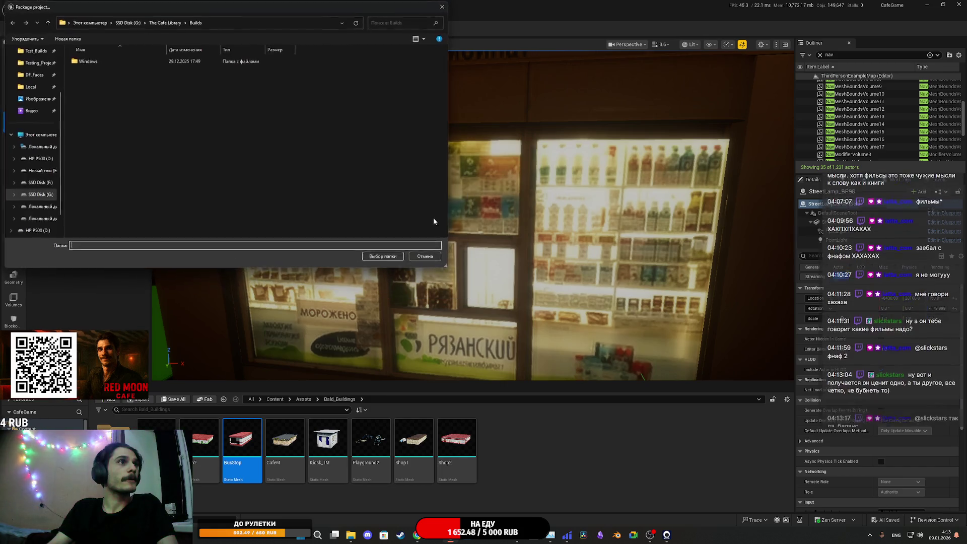
left_click(384, 258)
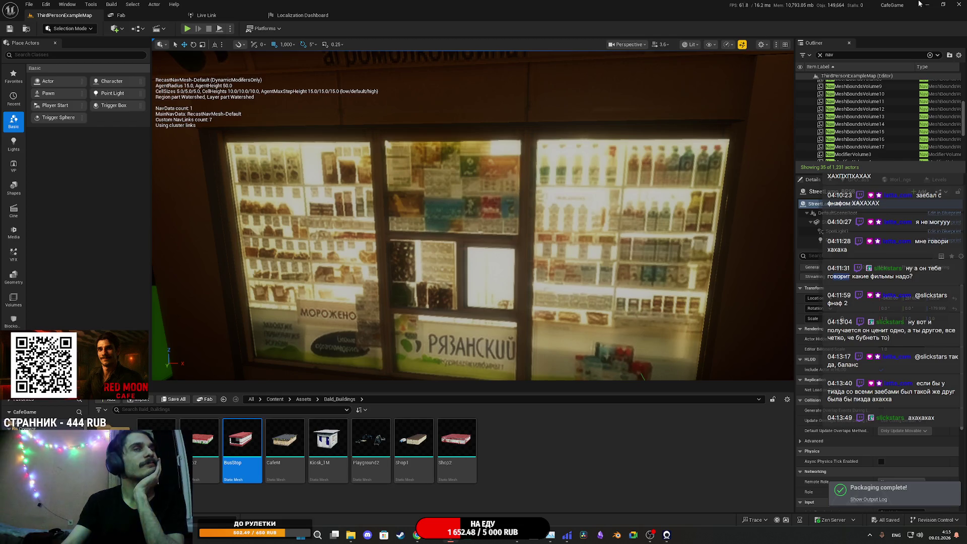
Step: Zip the project over D:\Red_Moon_Cafe\CafeGame.zip, replacing the old archive, then return to Twitch
left_click(36, 4)
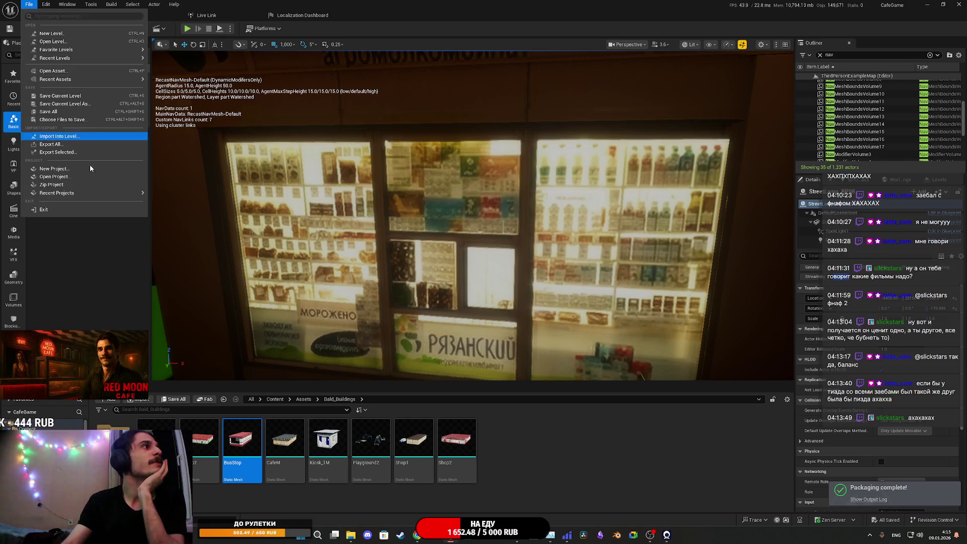
left_click(123, 180)
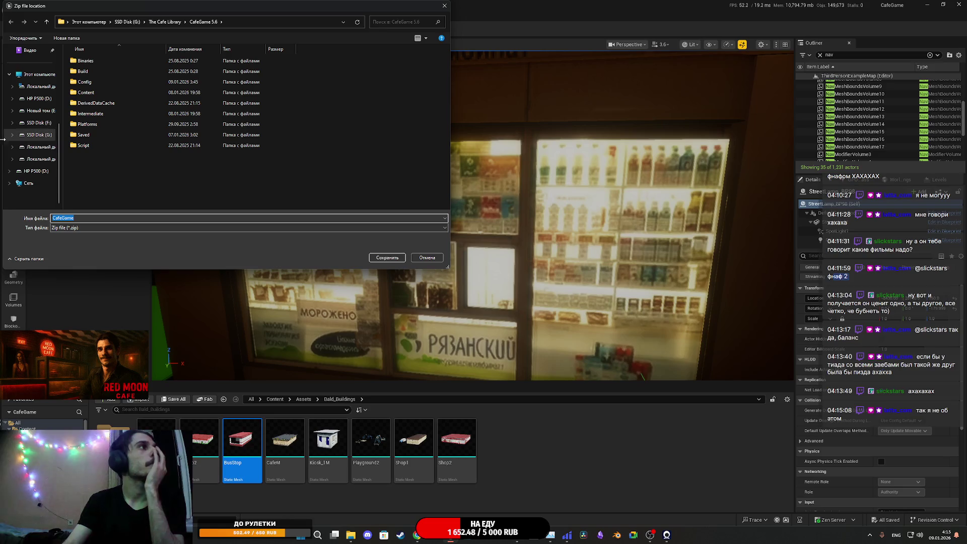
left_click(35, 171)
double_click(112, 147)
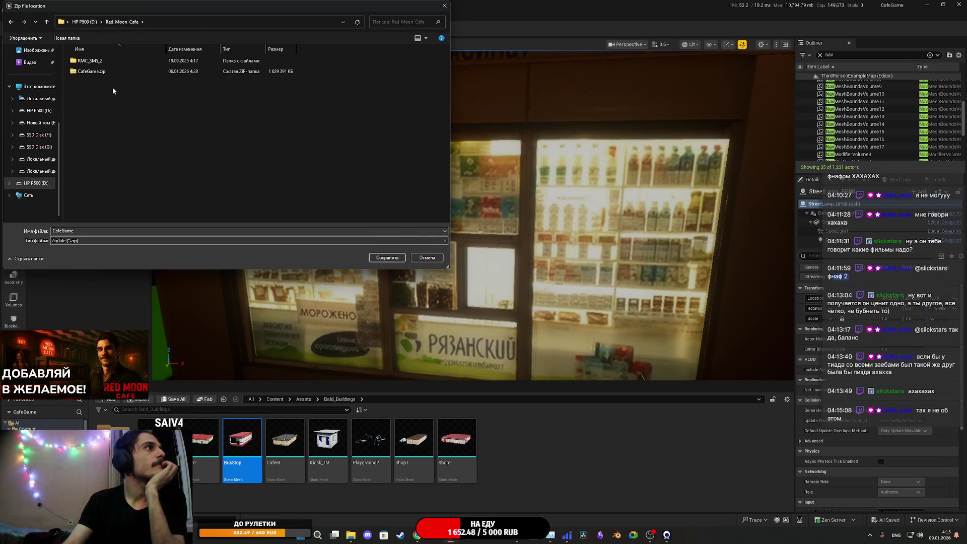
left_click(107, 73)
left_click(395, 258)
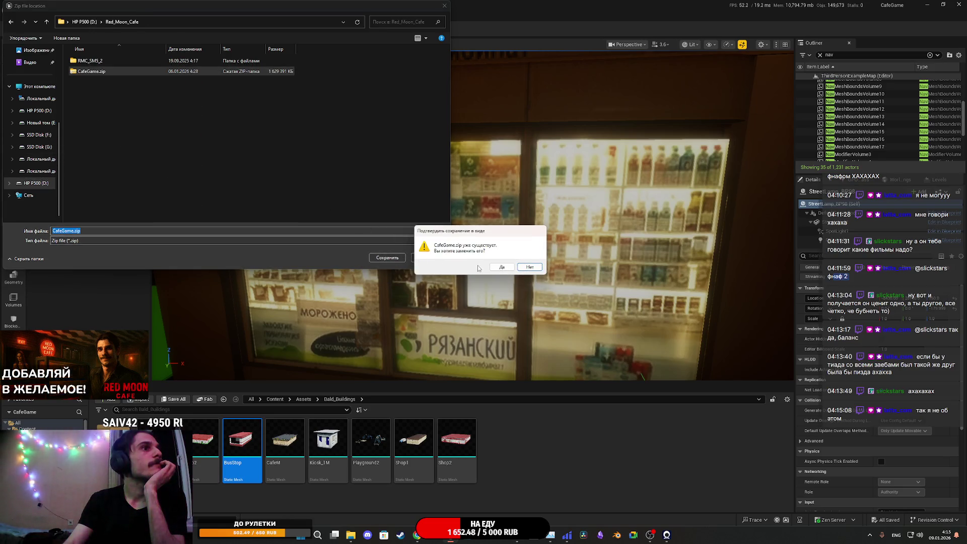
left_click(482, 257)
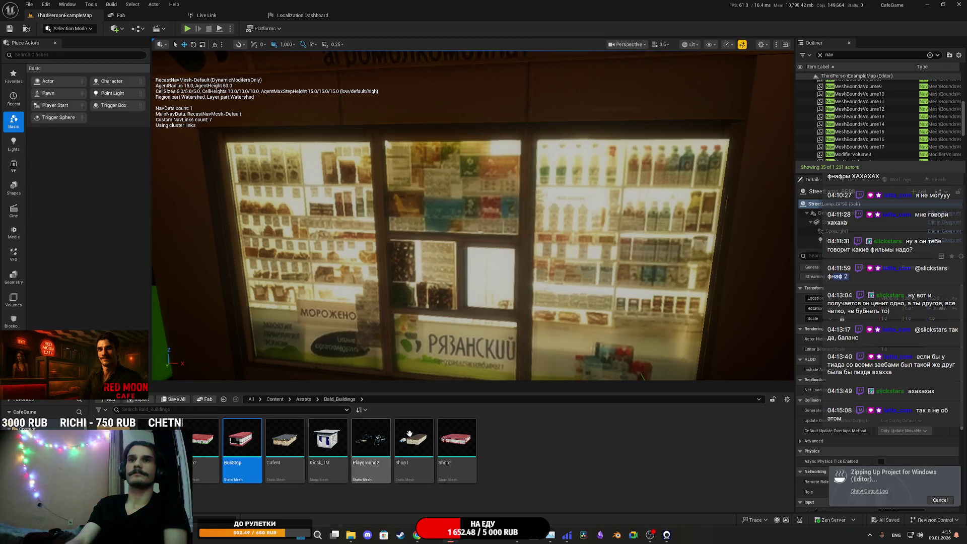
left_click(417, 535)
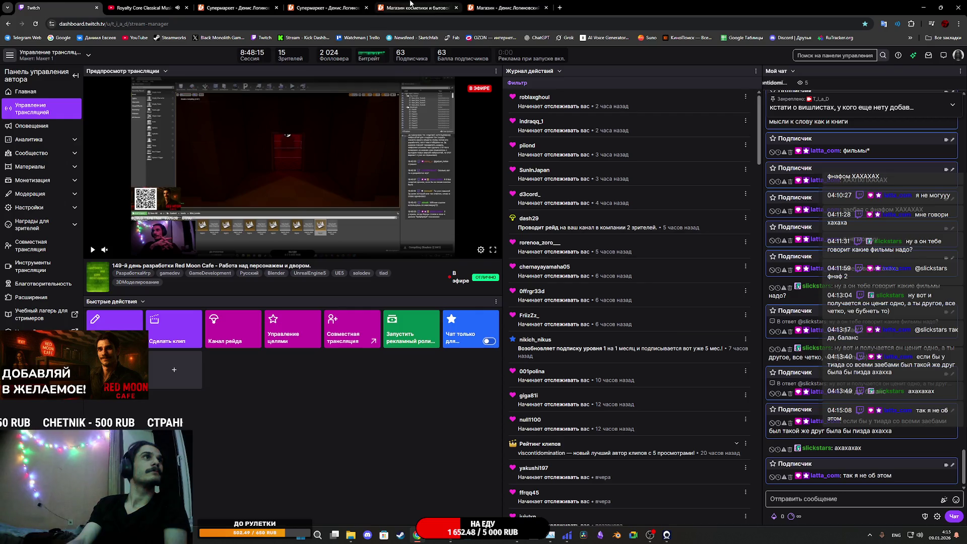
Step: Switch from the Twitch dashboard to the Boosty Супермаркет model post, then to the other Супермаркет post
left_click(345, 5)
key("ctrl+Page_Up")
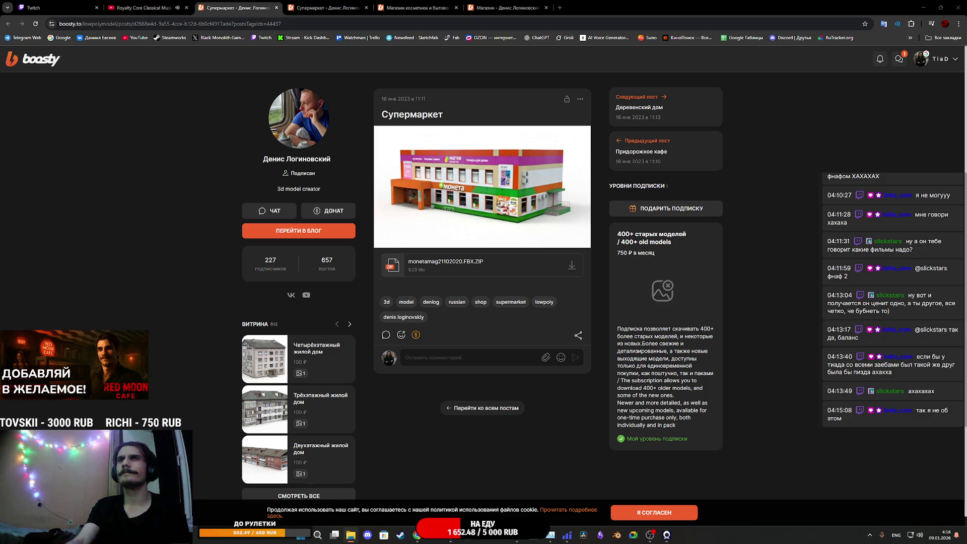
Step: Download the supermarket model zip to Downloads
left_click(574, 266)
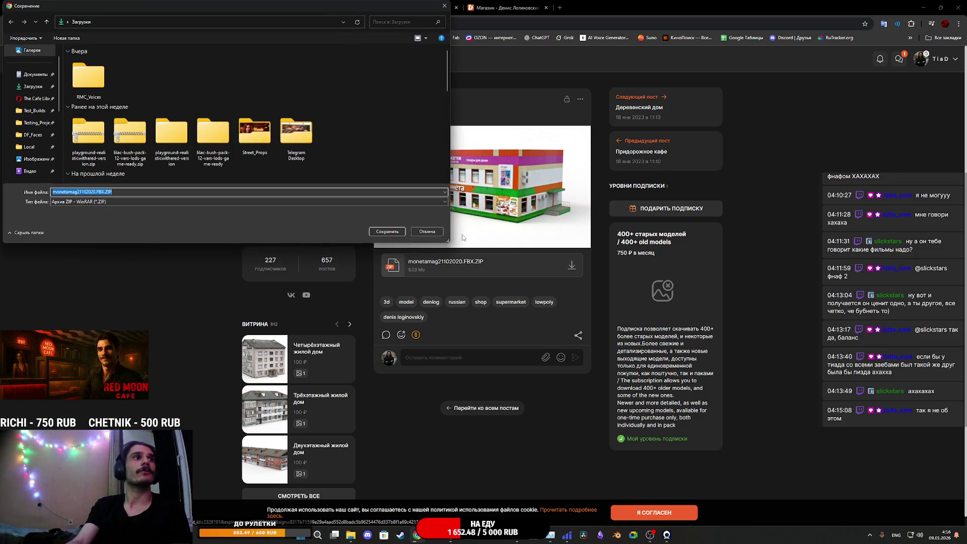
left_click(388, 233)
left_click(336, 3)
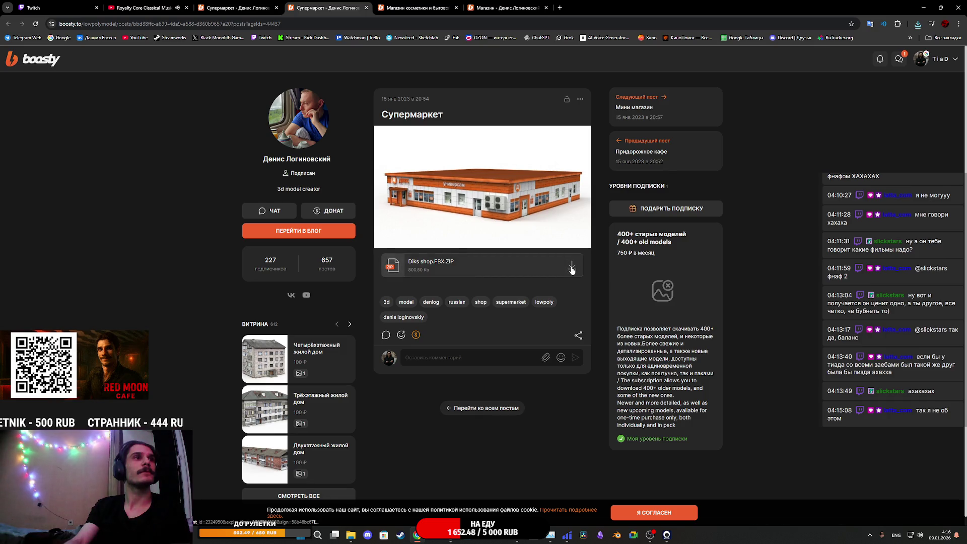
Step: Download Village shop211221.zip from the cosmetics and household goods shop post to Downloads
left_click(414, 6)
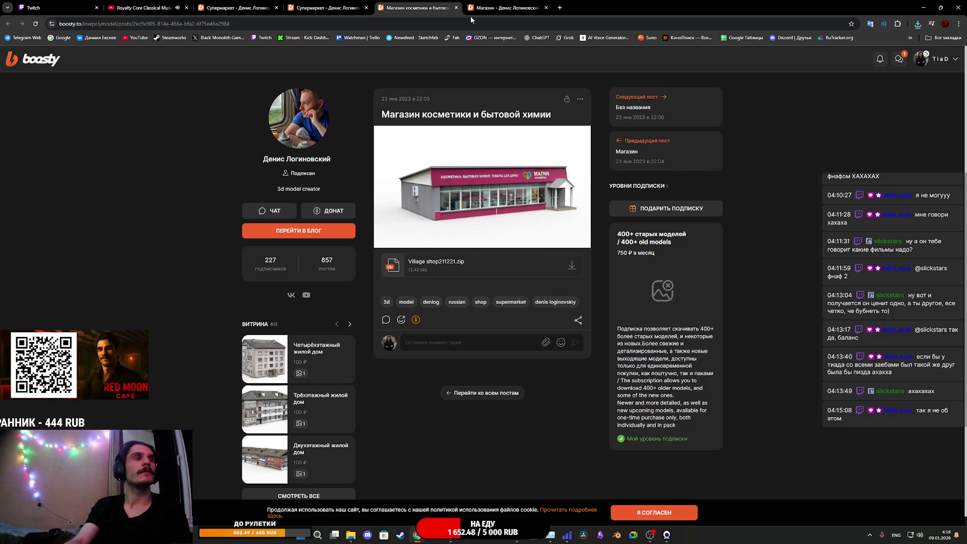
left_click(573, 268)
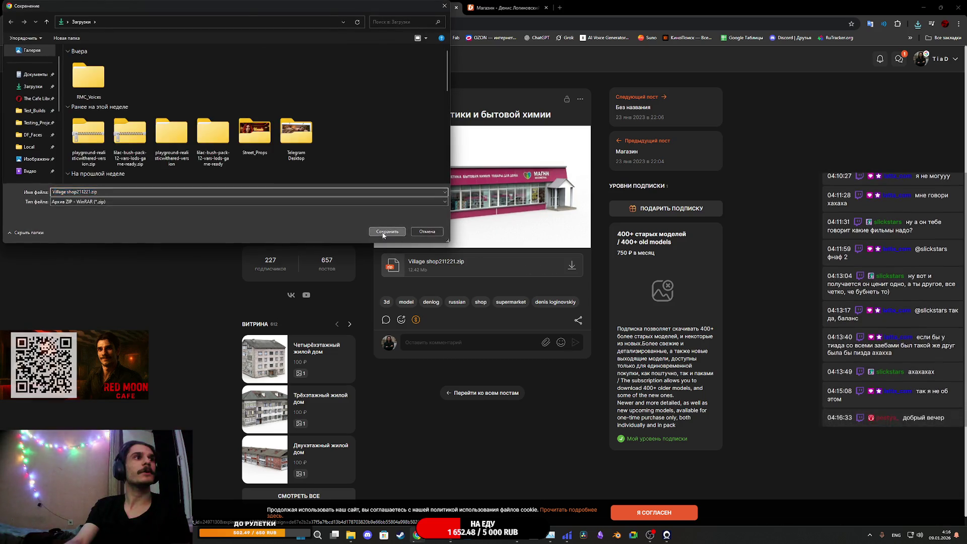
left_click(387, 233)
Step: Cycle back through the model posts, then close all the Boosty tabs
left_click(331, 5)
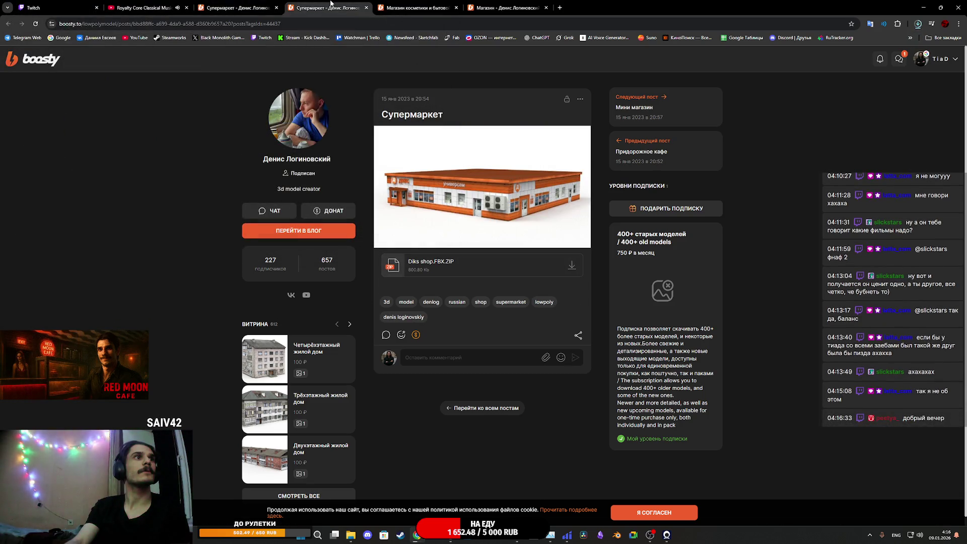
left_click(412, 5)
key("ctrl+Tab")
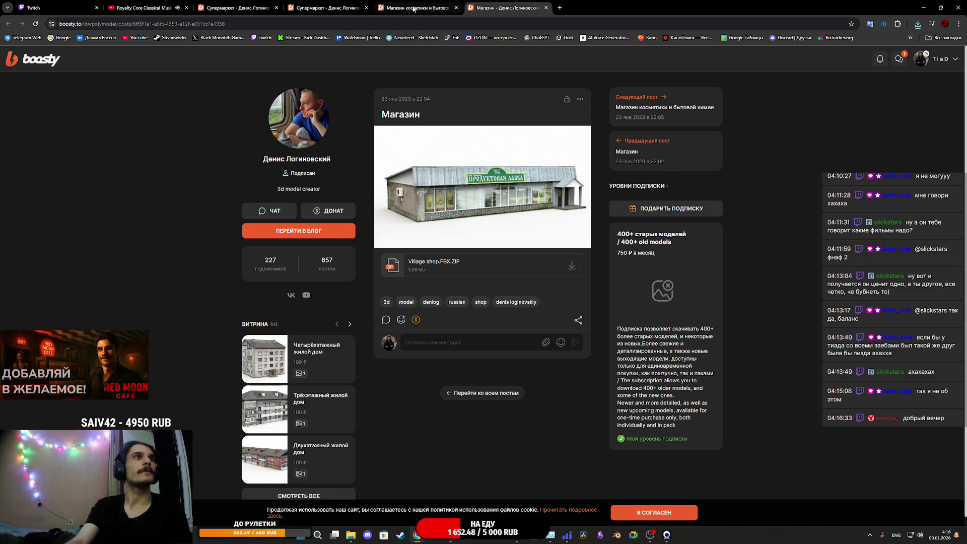
left_click(327, 6)
left_click(267, 4)
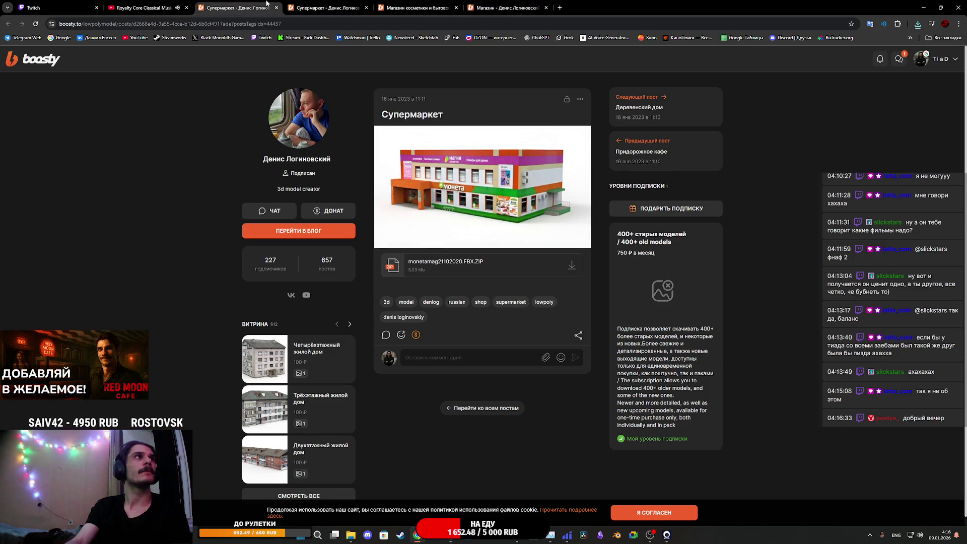
middle_click(267, 4)
middle_click(267, 4)
middle_click(267, 4)
middle_click(267, 4)
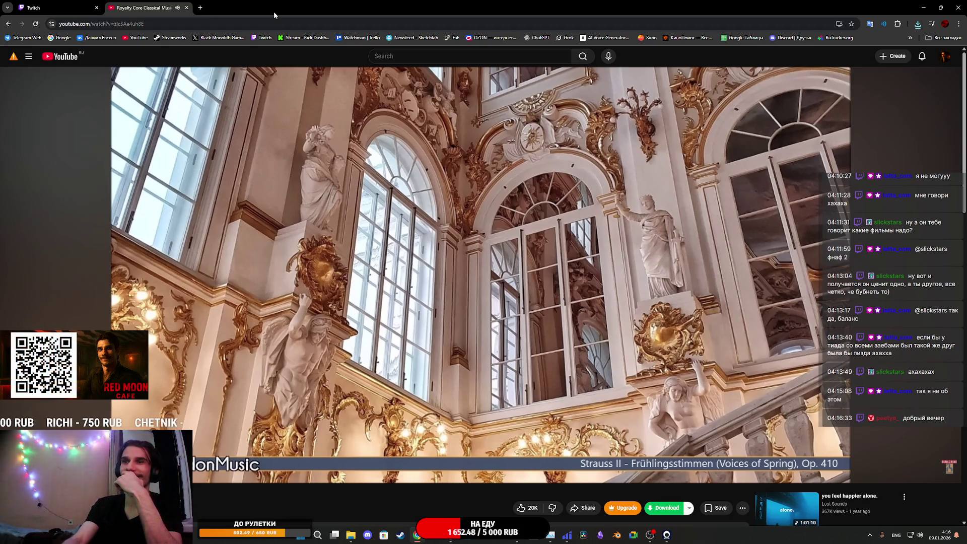
Step: Return to the Twitch stream manager and close the Iriun Webcam app
key("ctrl+Tab")
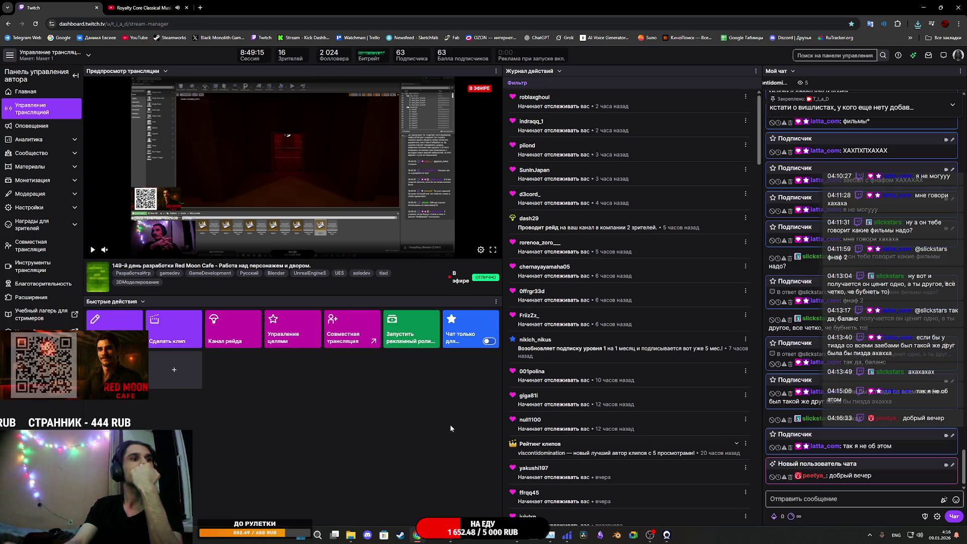
mouse_move(519, 541)
mouse_move(669, 539)
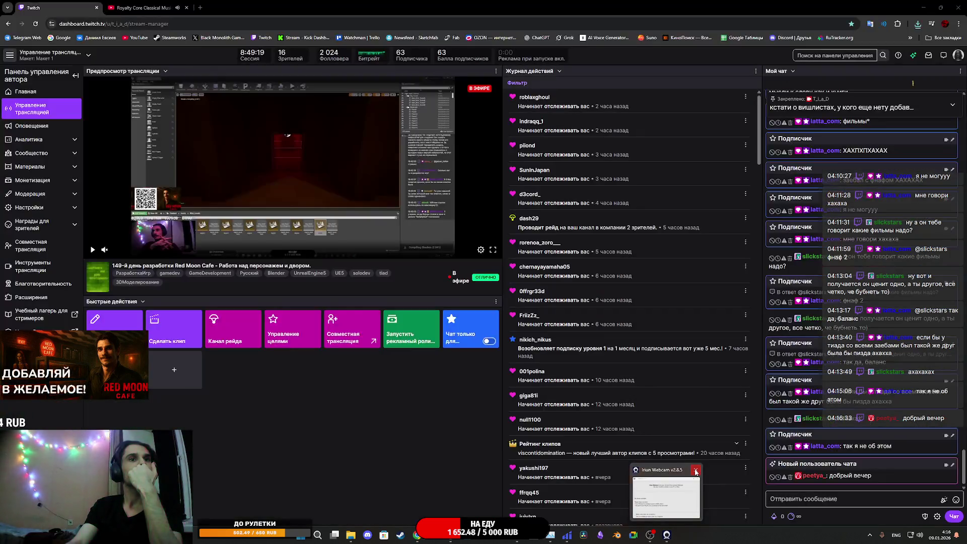
left_click(696, 470)
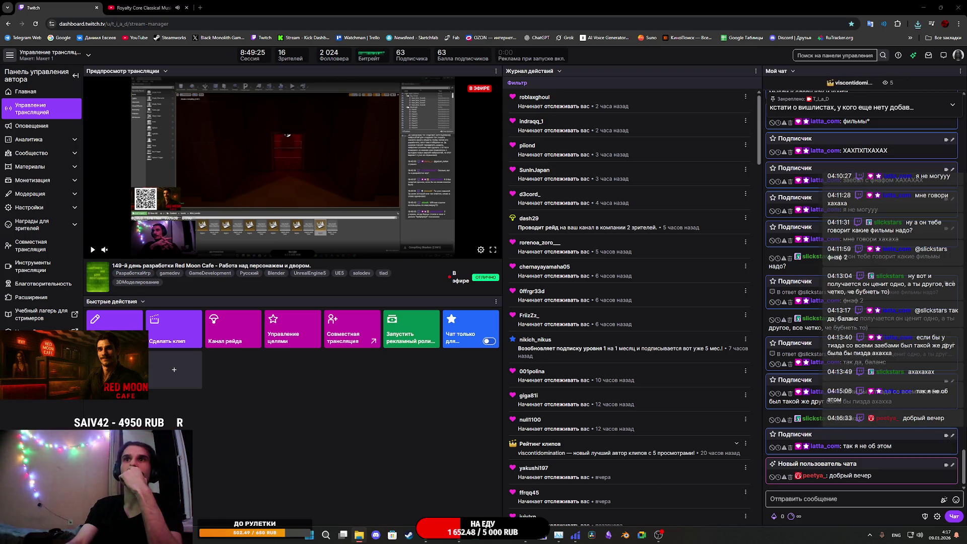
Step: Resume the failed monetamag21102020.FBX.ZIP and Village shop211221.zip downloads and bring back the Unreal editor
left_click(918, 24)
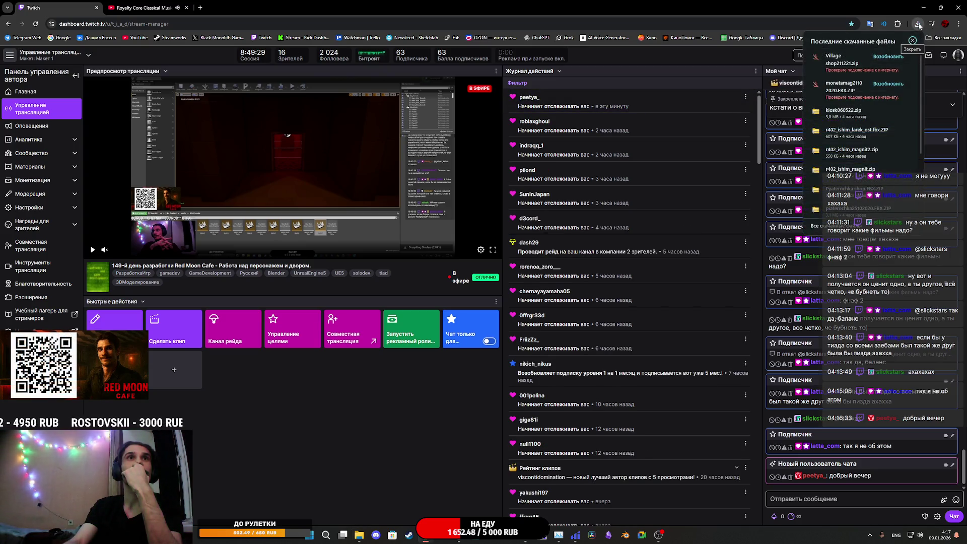
left_click(888, 84)
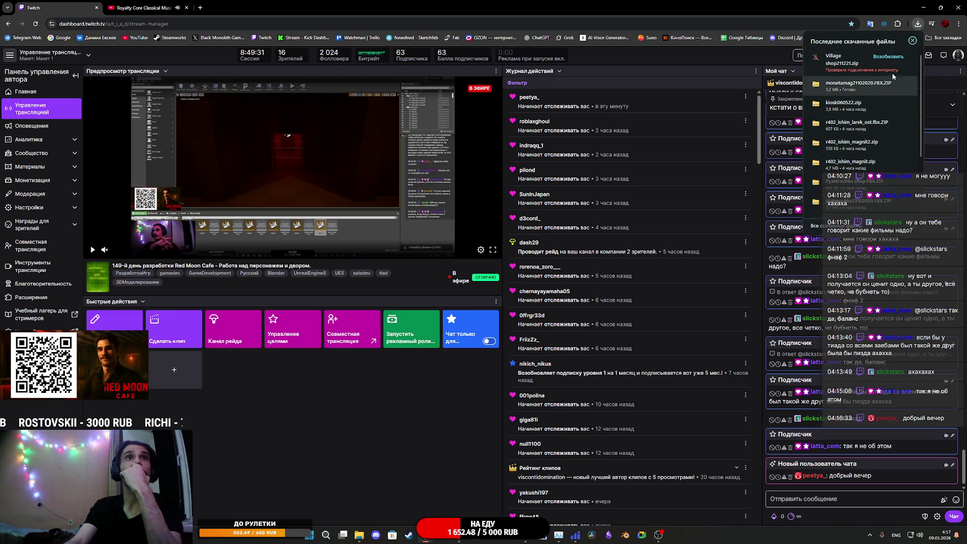
left_click(890, 59)
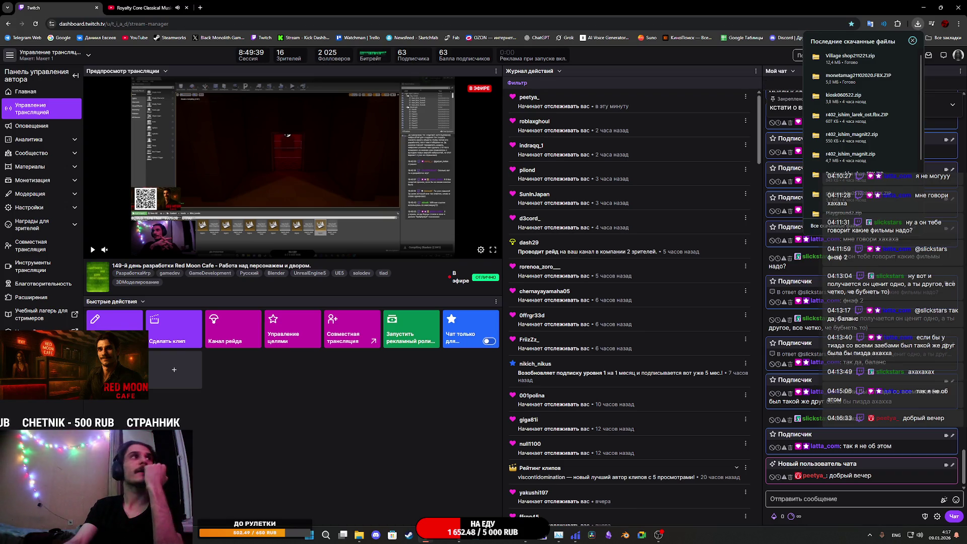
mouse_move(575, 535)
left_click(458, 540)
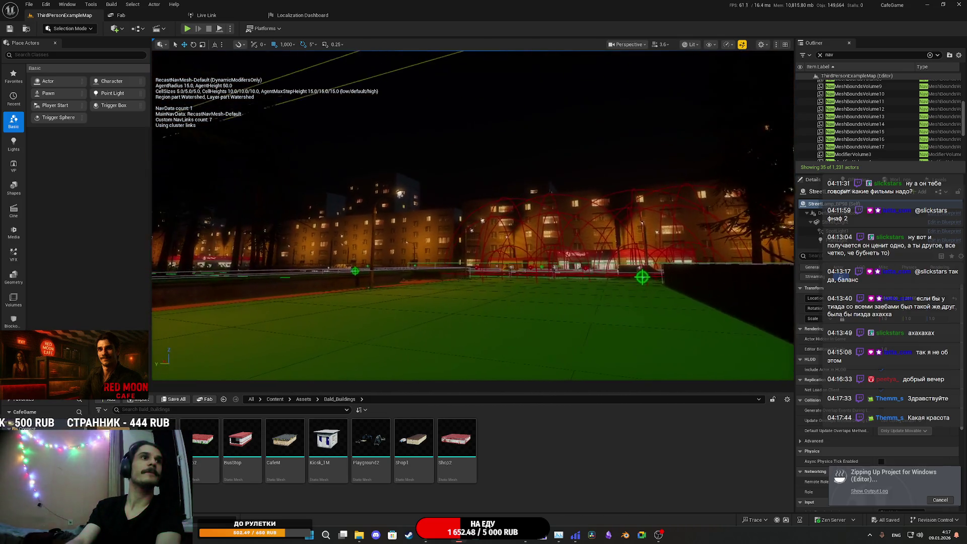
Step: Hide the navmesh overlay with P while the Windows Zip Project task completes
key("p")
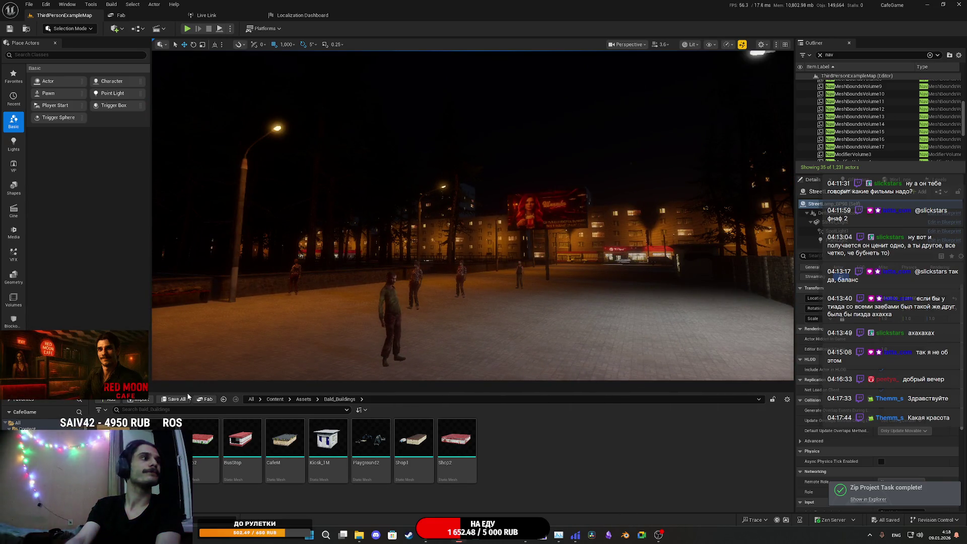
key("alt+Tab")
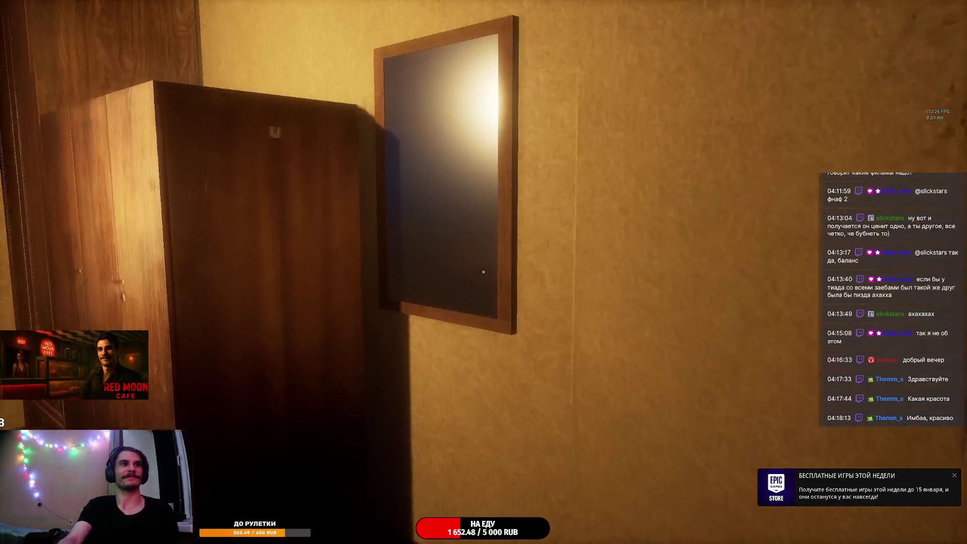
Step: Walk to the wardrobe, the courtyard window, down the hallway and onto the green balcony
key("w")
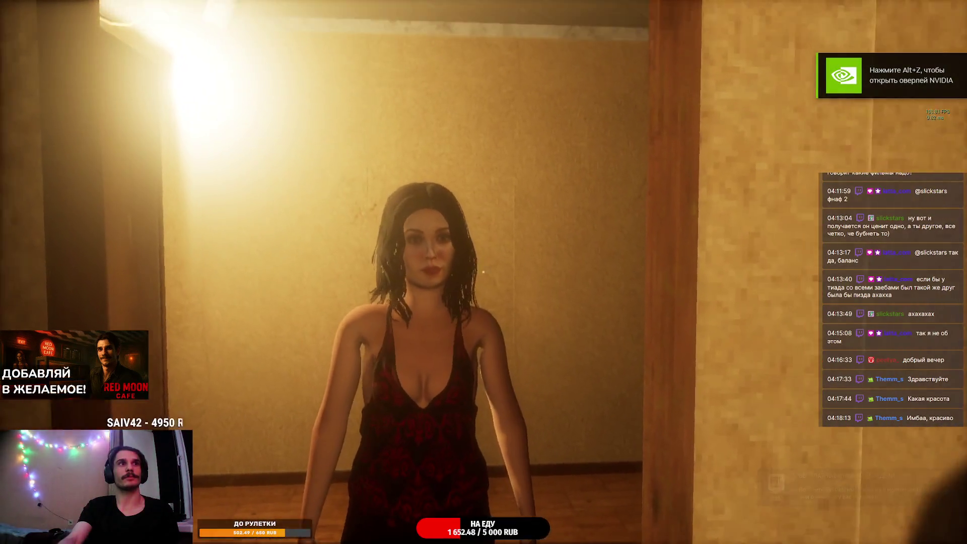
key("w")
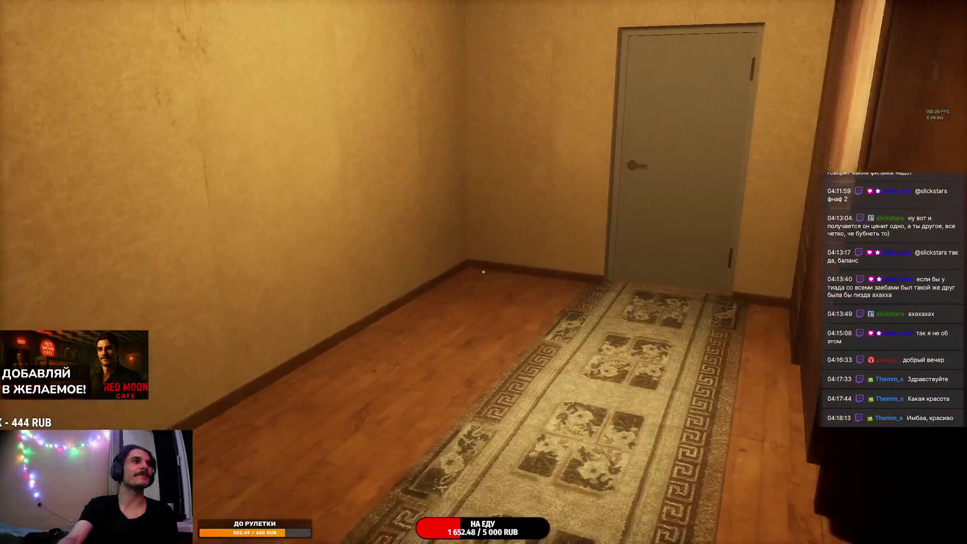
key("w")
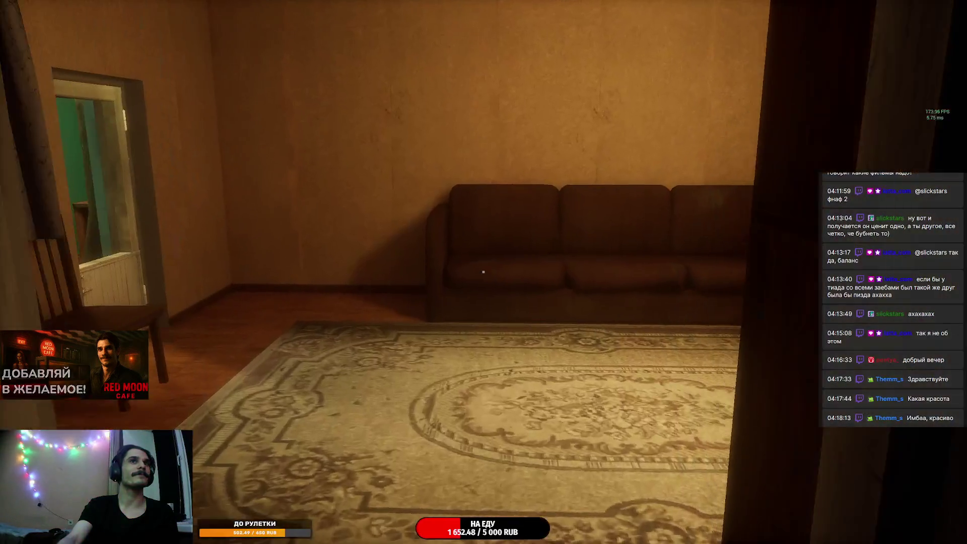
key("w")
key("w")
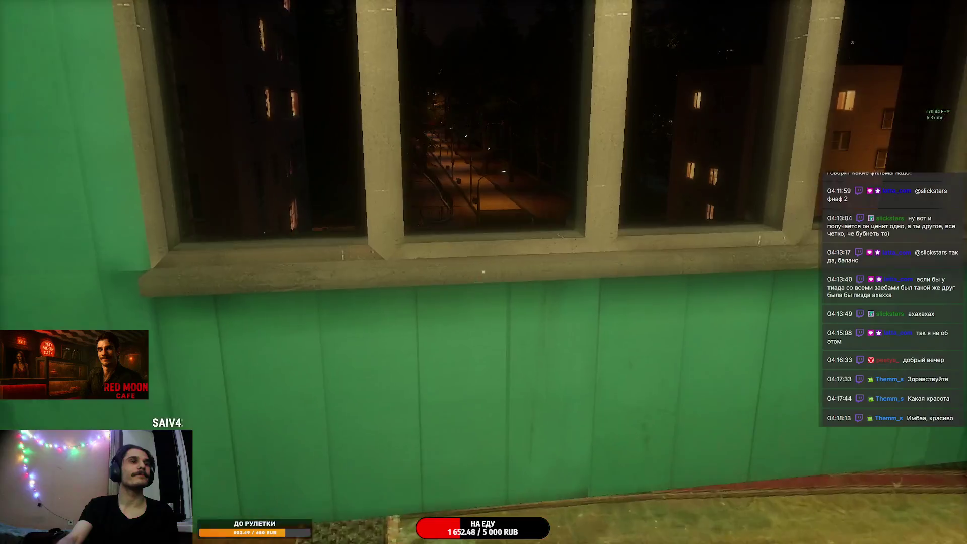
key("w")
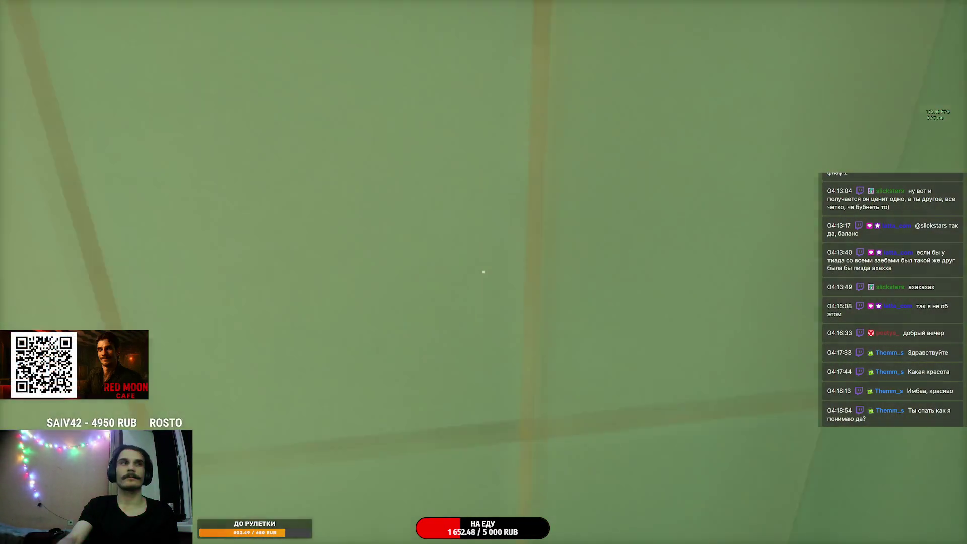
Step: Continue through the carpeted living room, past the bathroom light switch, to the kitchen window
key("w")
key("w")
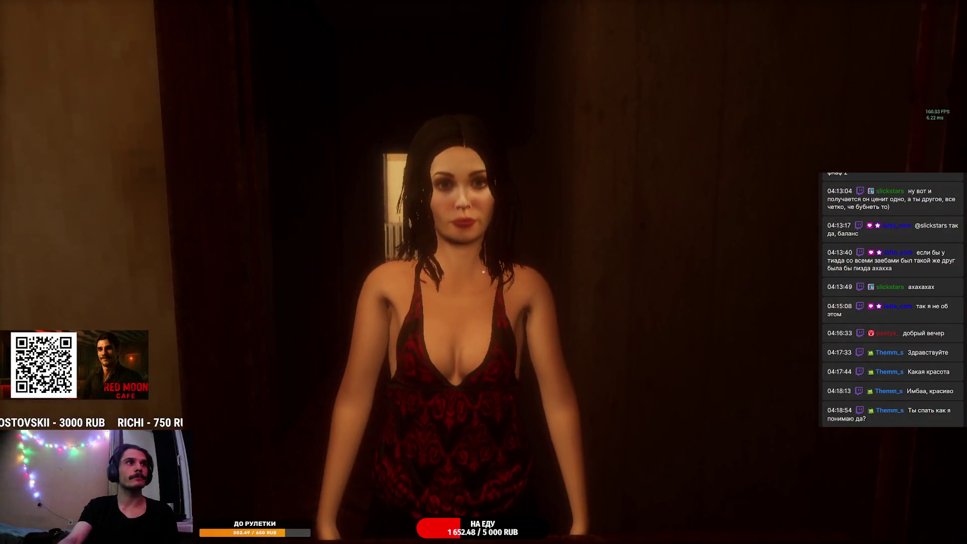
key("w")
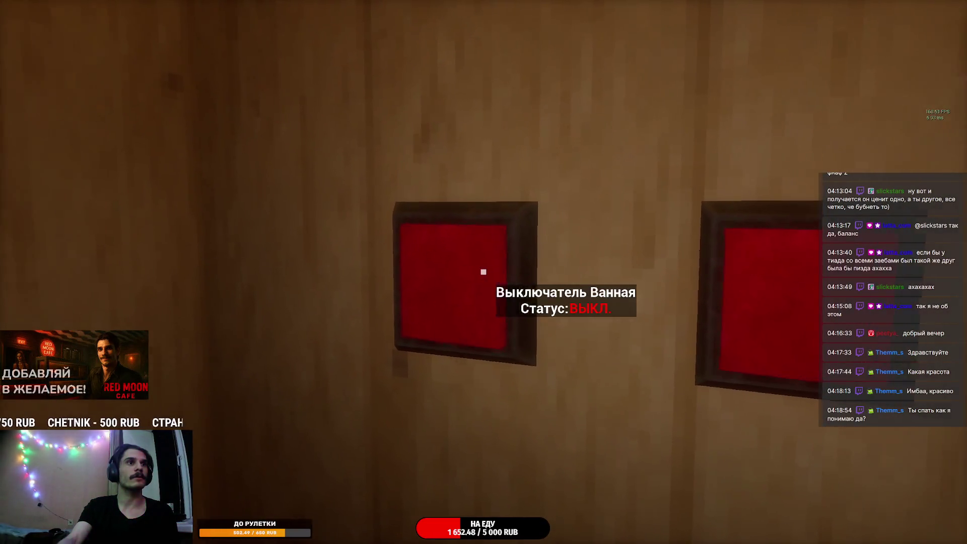
key("w")
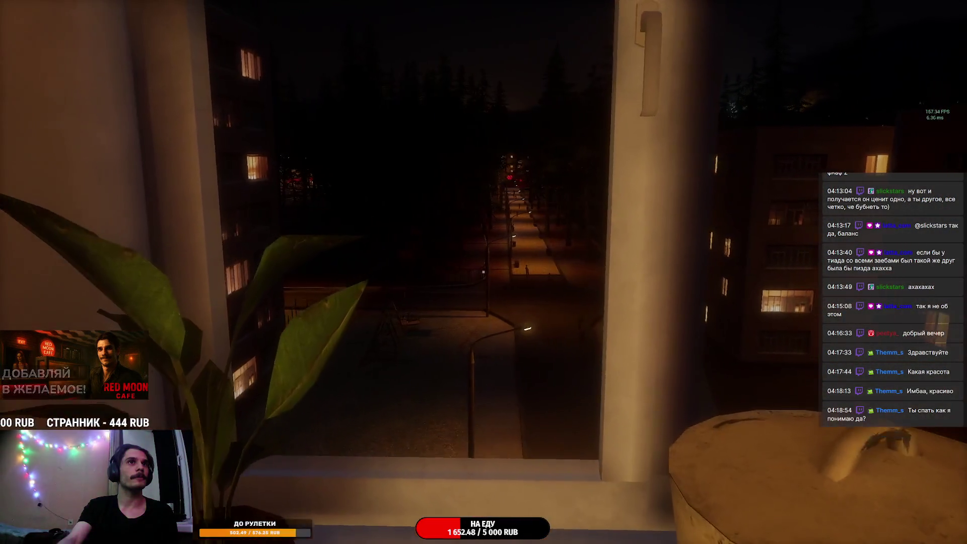
mouse_move(484, 272)
key("w")
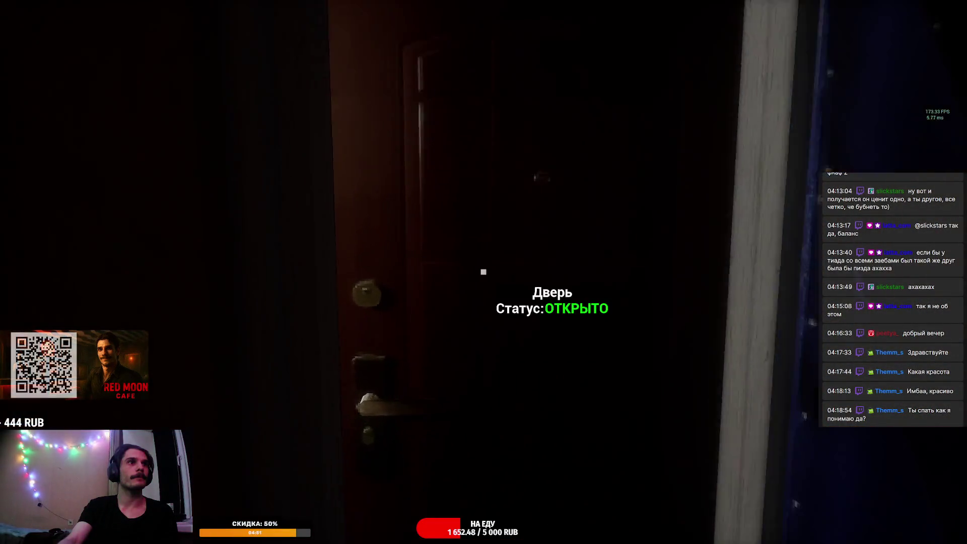
Step: Leave the apartment, call and ride the elevator down, and open the building door with E
key("w")
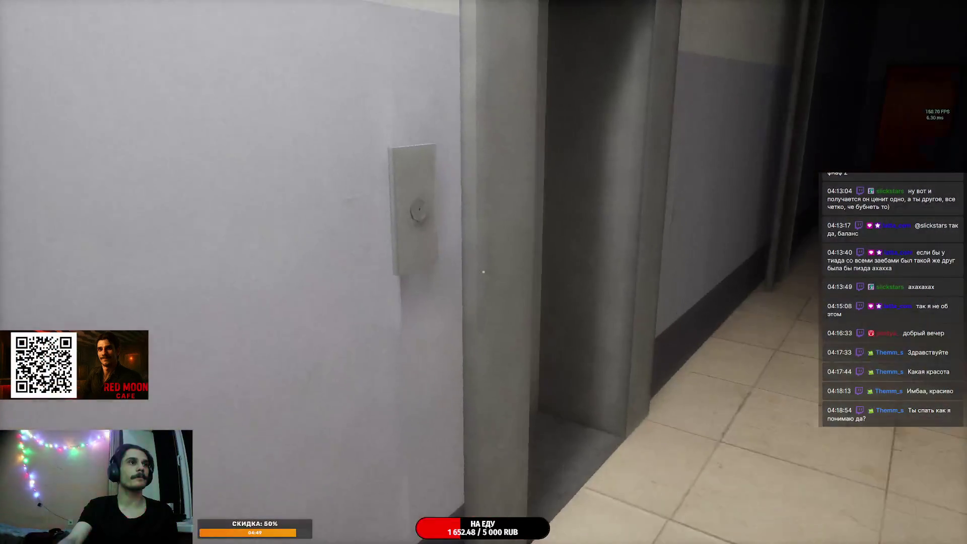
key("w")
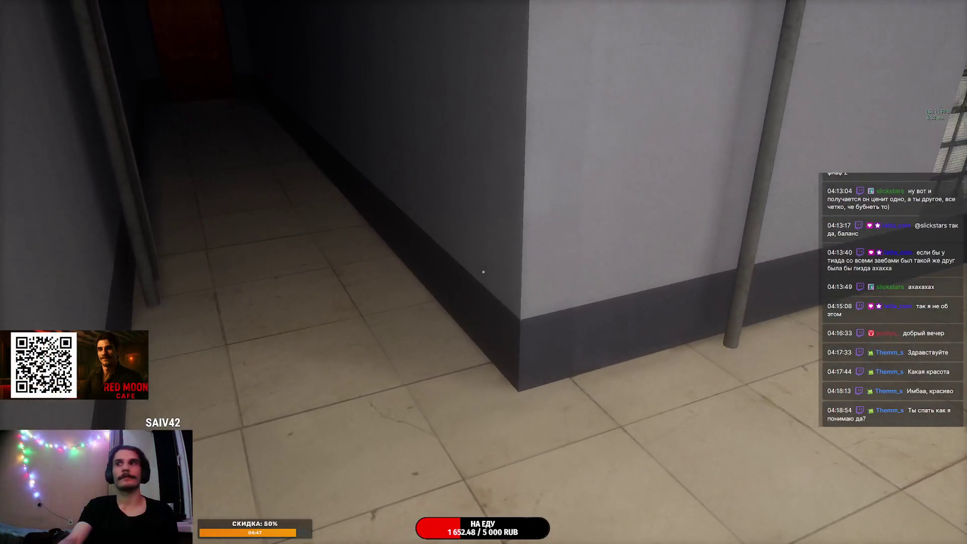
key("w")
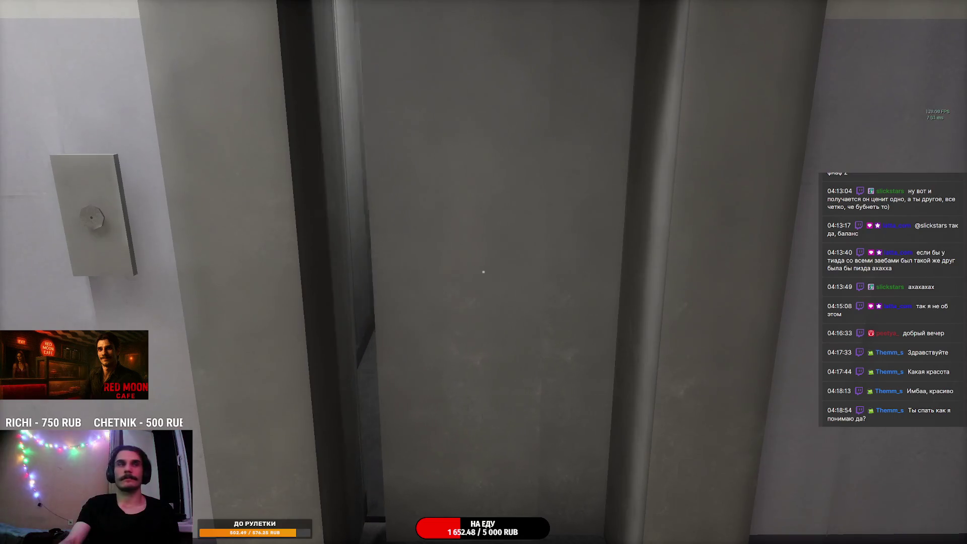
key("w")
key("w")
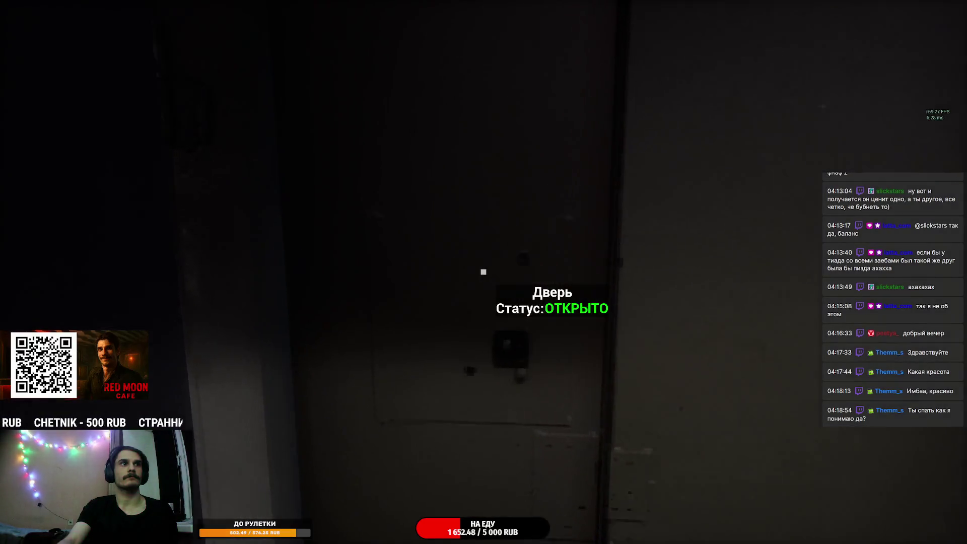
key("e")
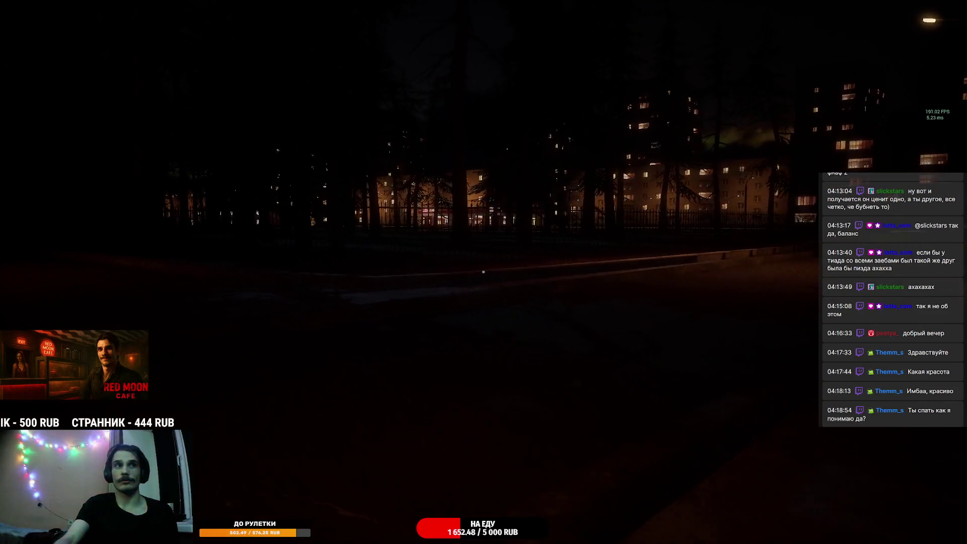
Step: Walk down the street past the parked car and Red Moon billboard toward the apartment blocks and playground
key("w")
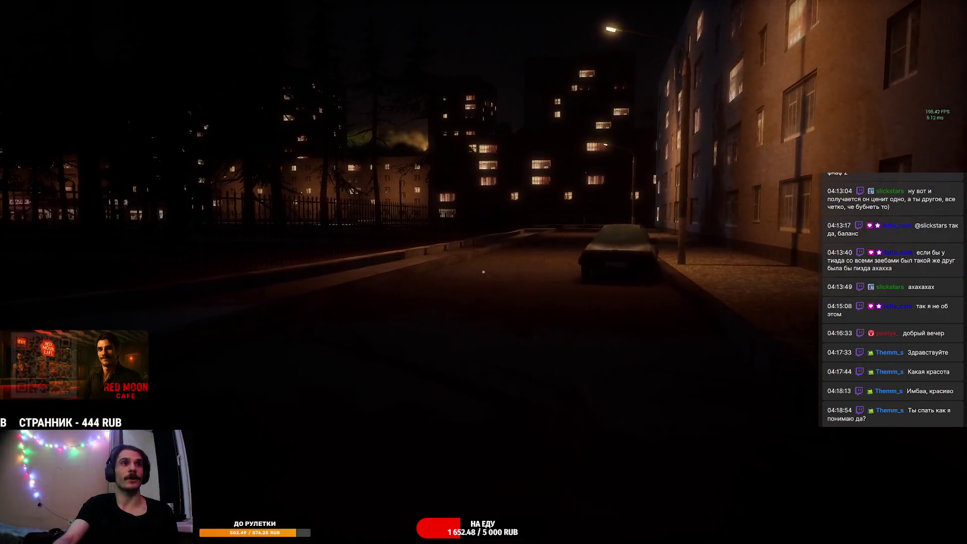
key("w")
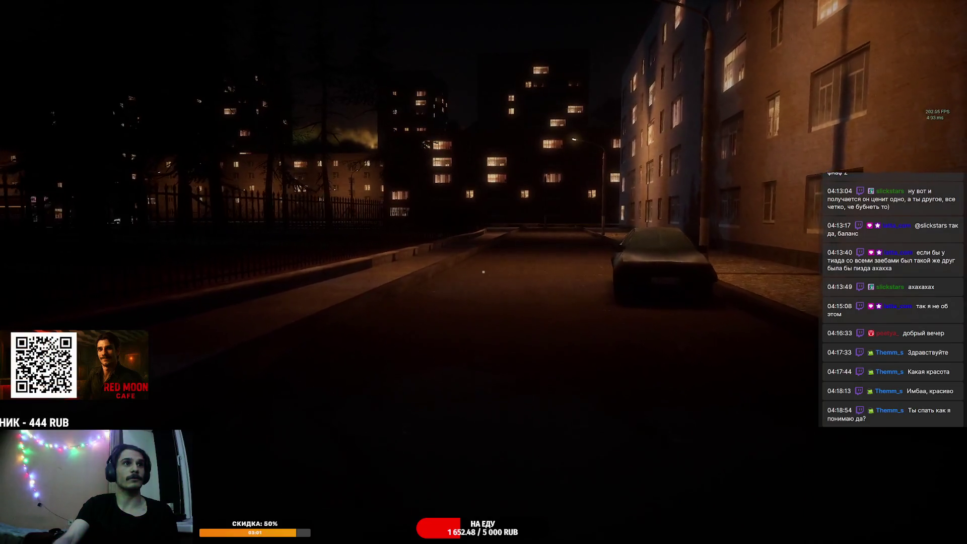
key("w")
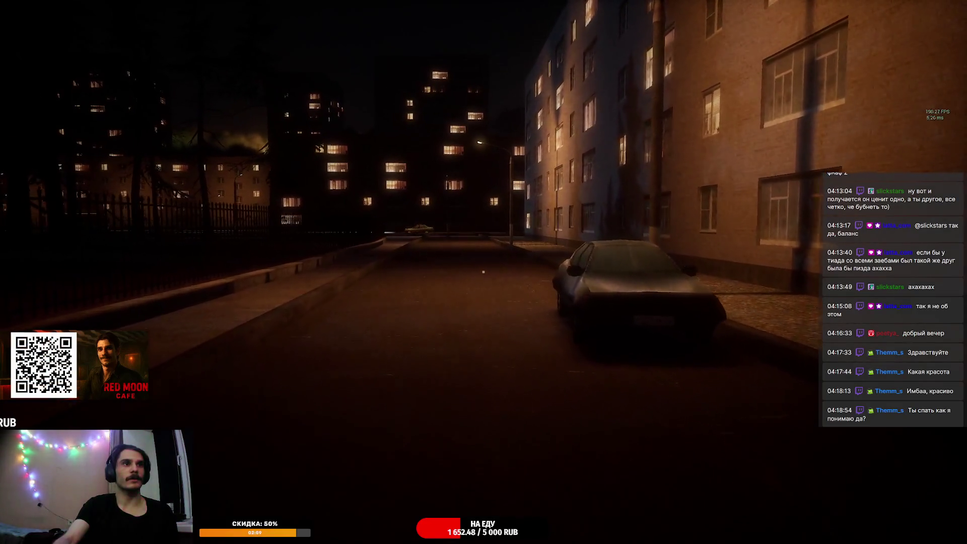
key("w")
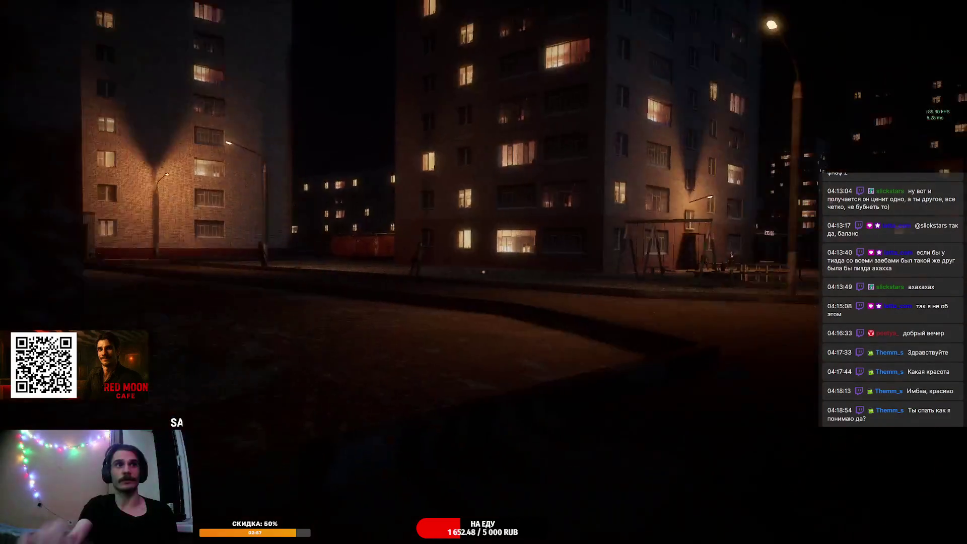
key("w")
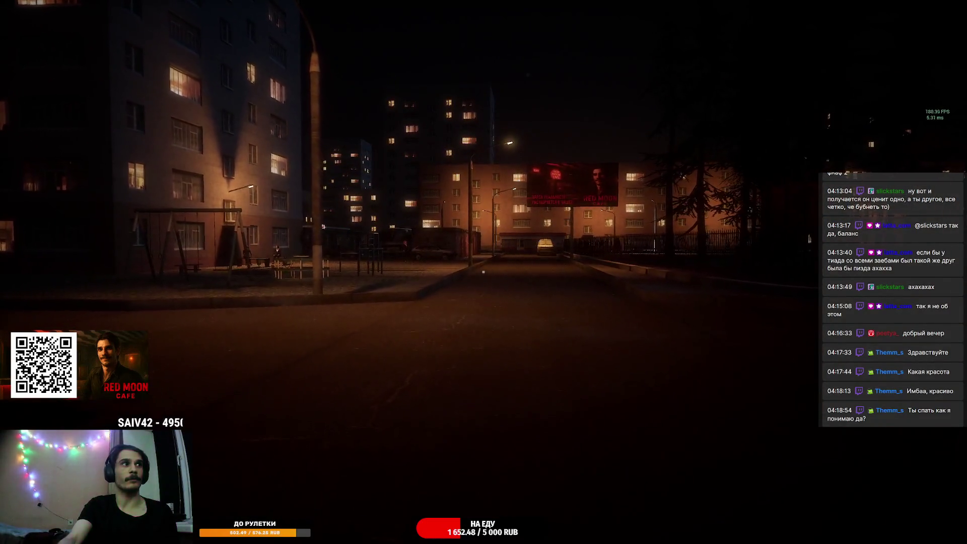
key("w")
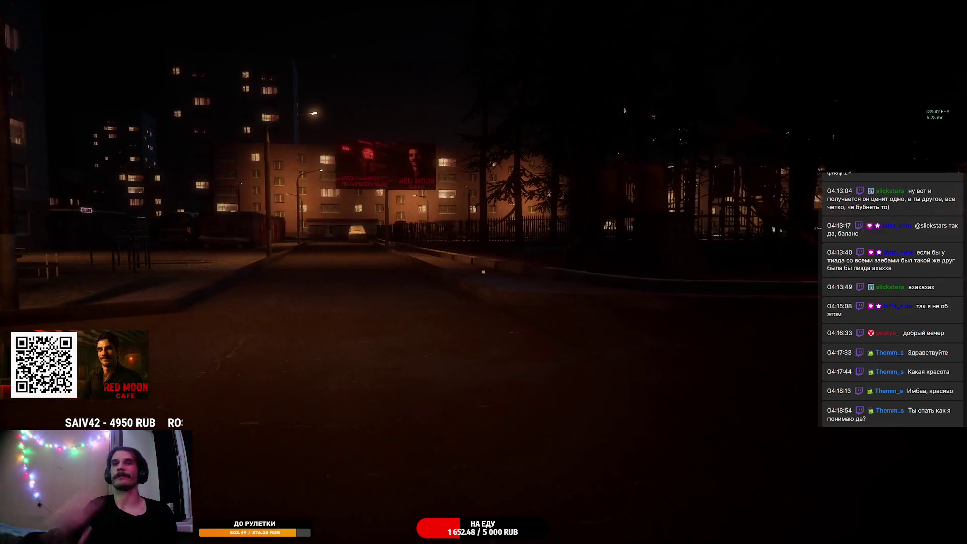
key("w")
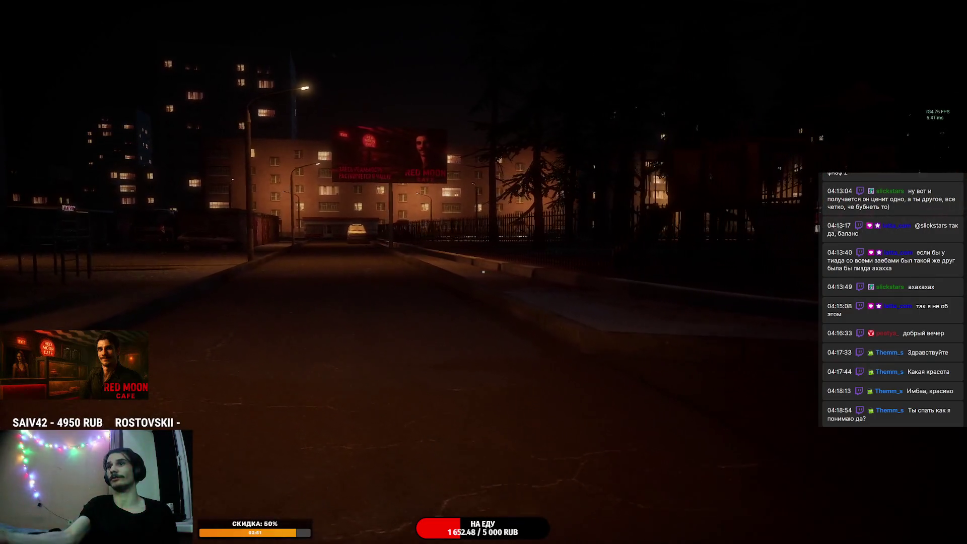
key("w")
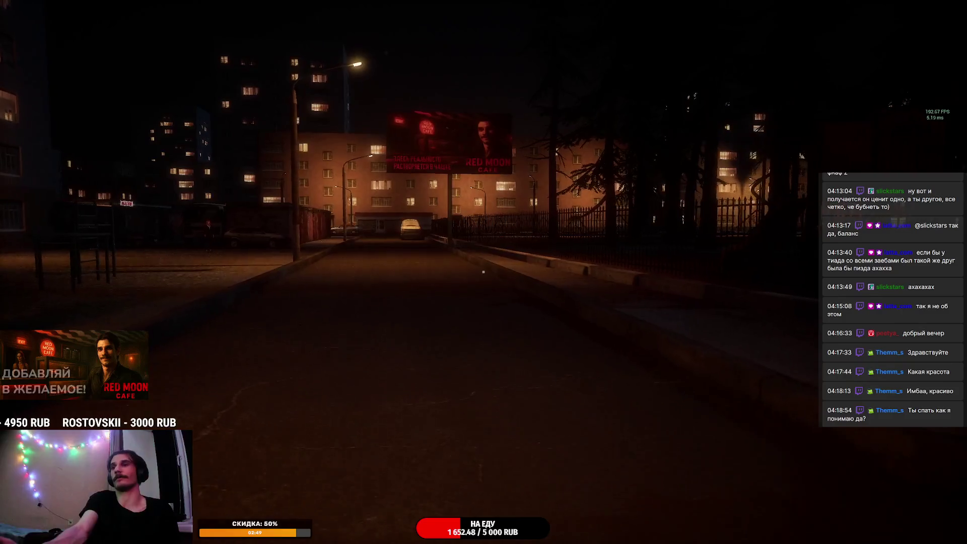
key("w")
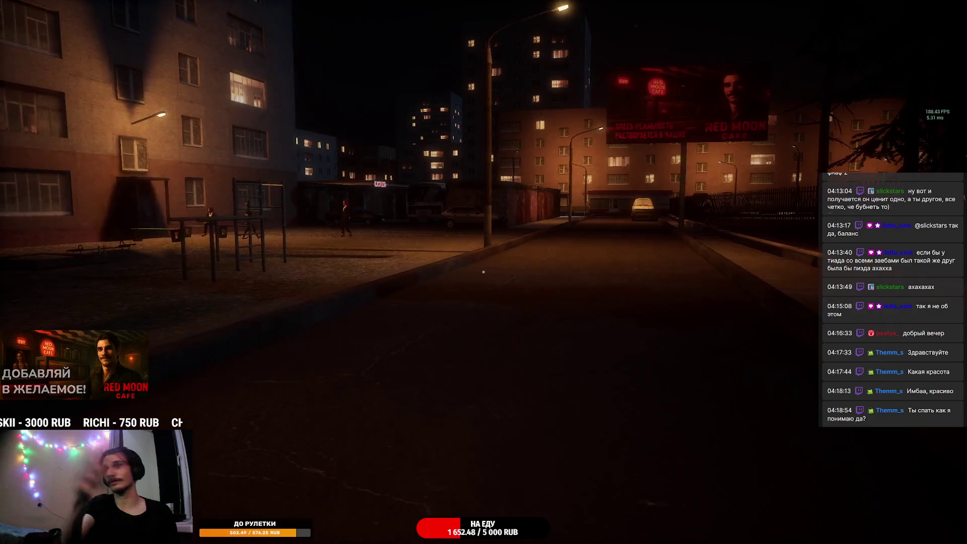
key("w")
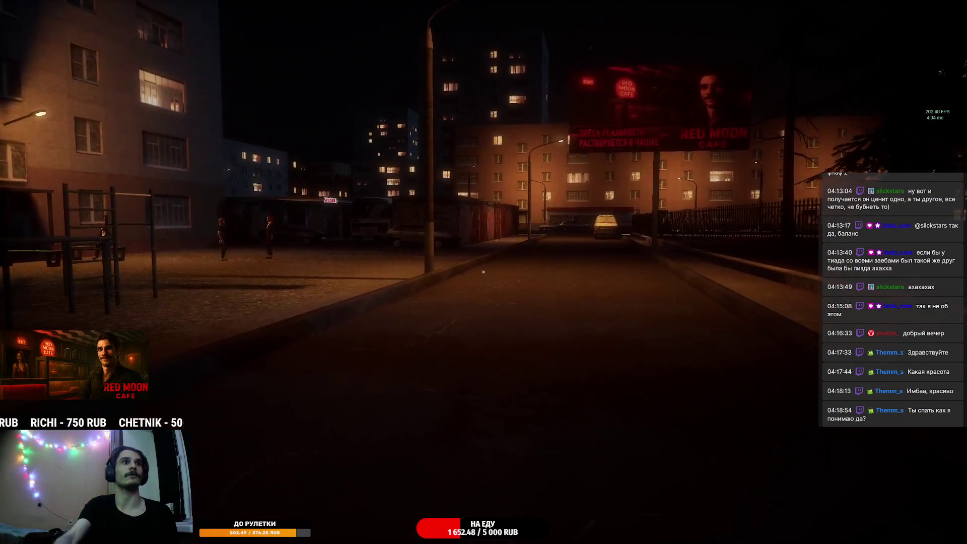
key("w")
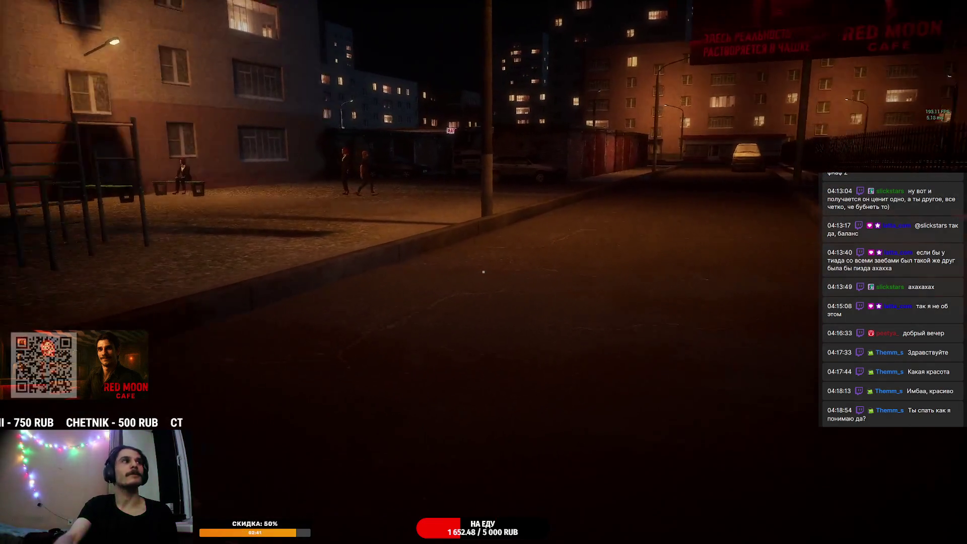
key("w")
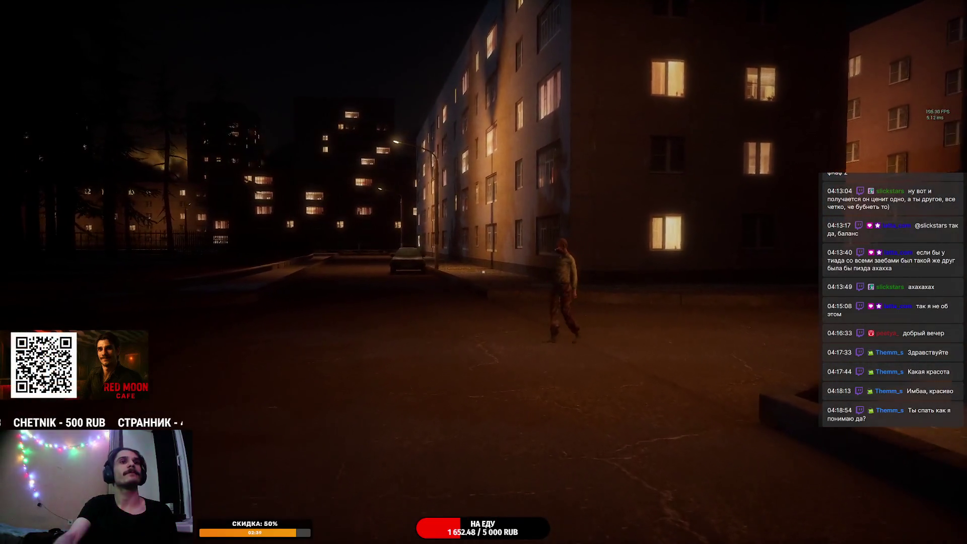
key("w")
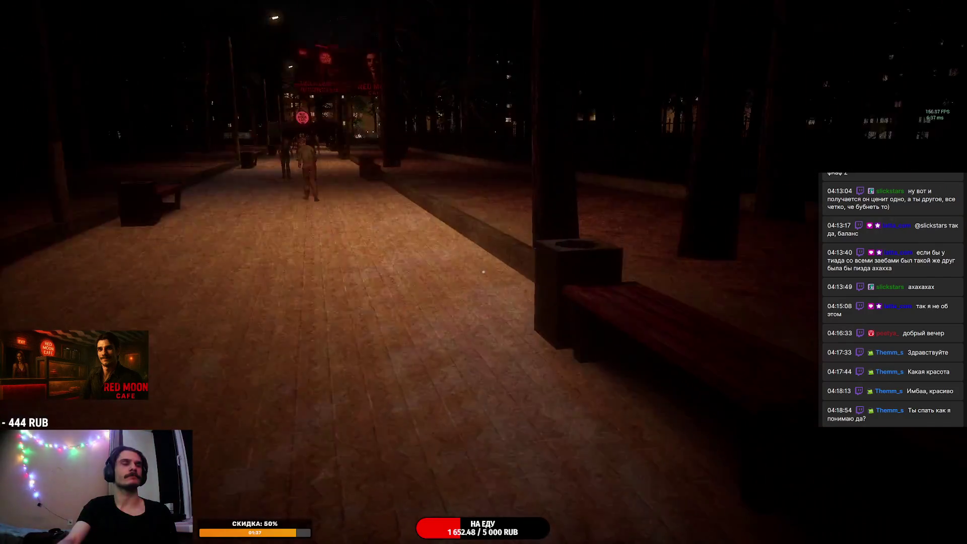
Step: Sit on the first park bench with E, stand up, and continue along the path
key("e")
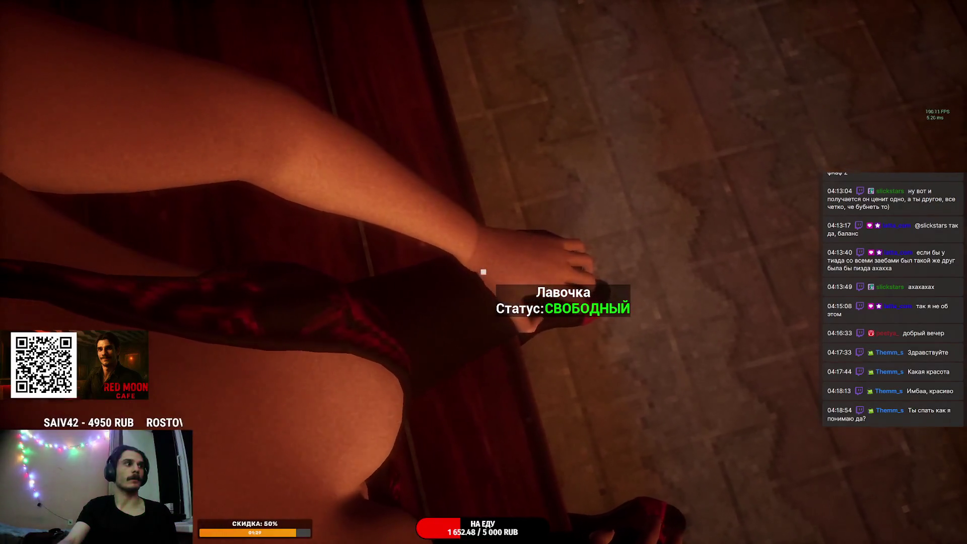
key("e")
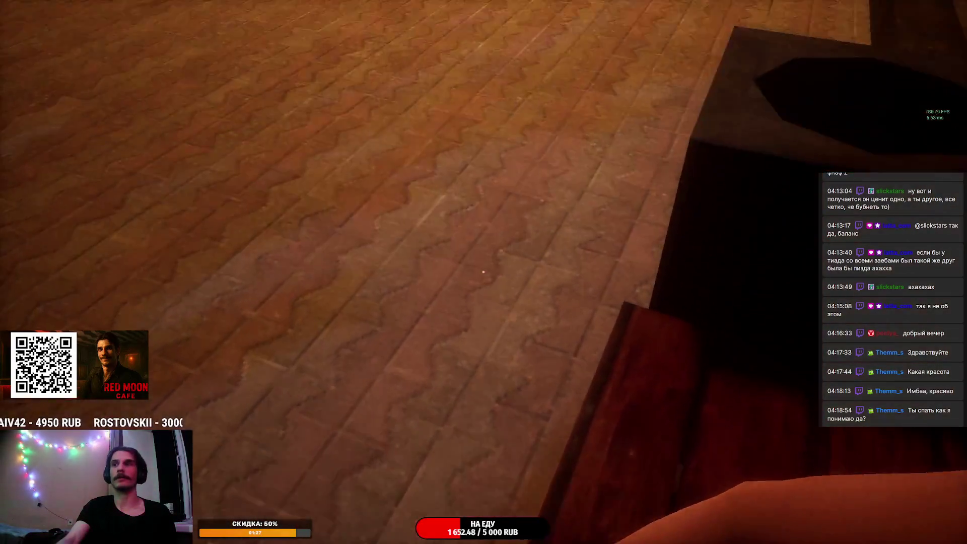
key("w")
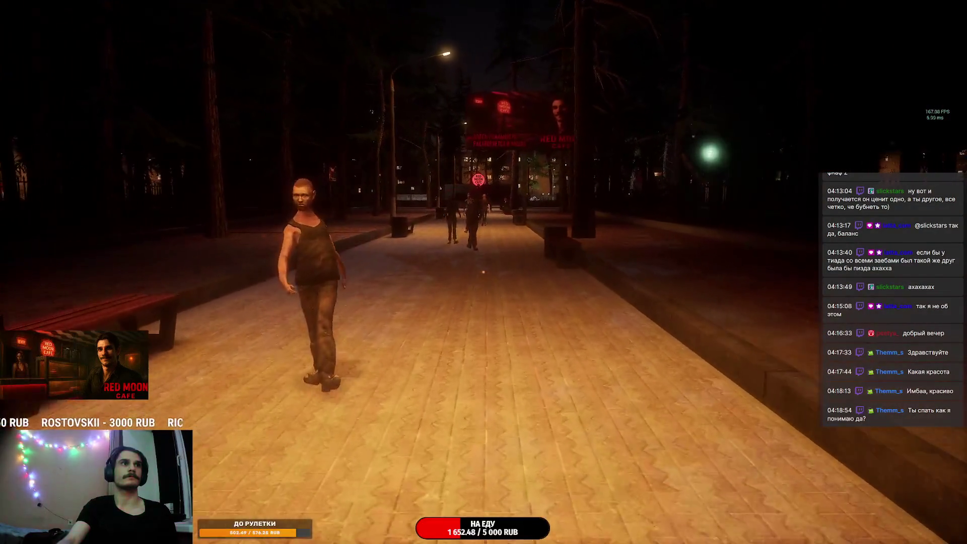
key("w")
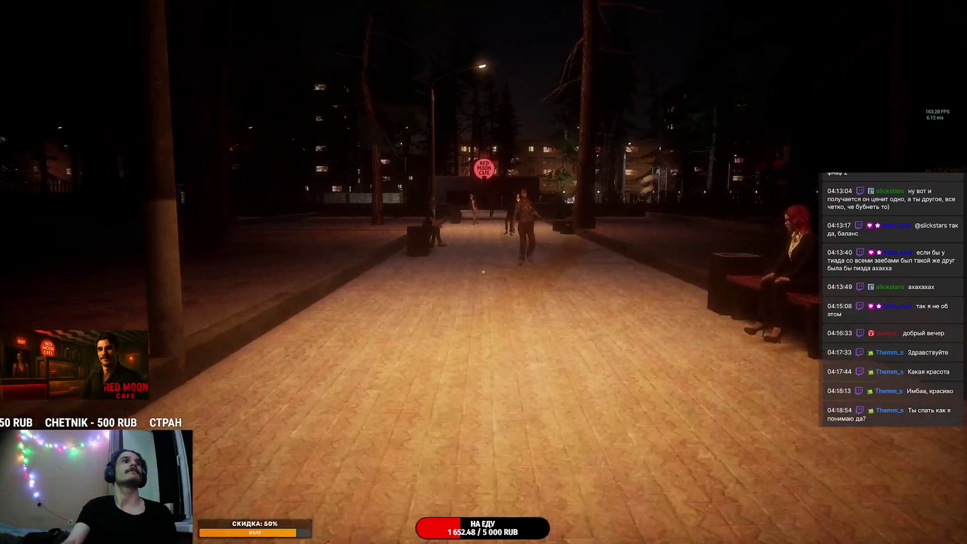
Step: Walk past more benches to a free one, sit on it, and stand again
key("w")
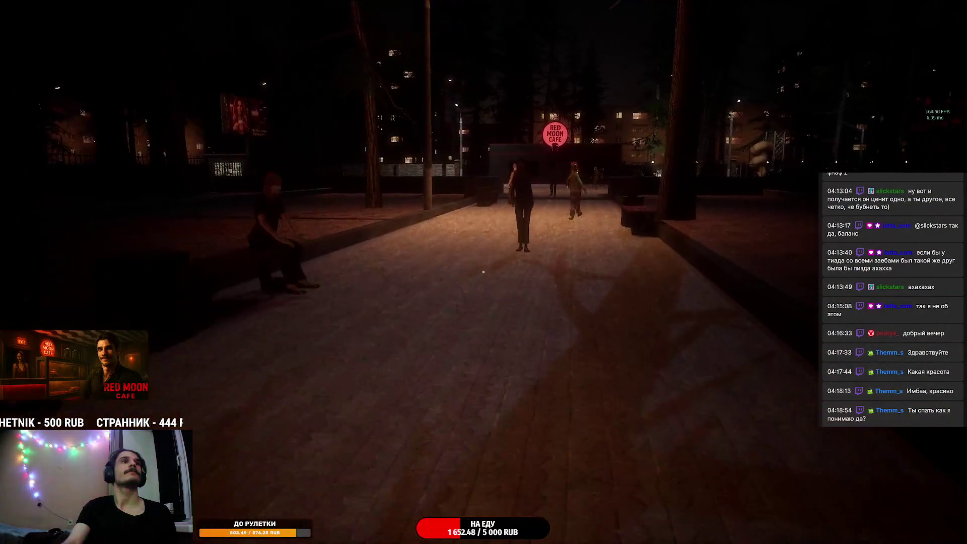
key("w")
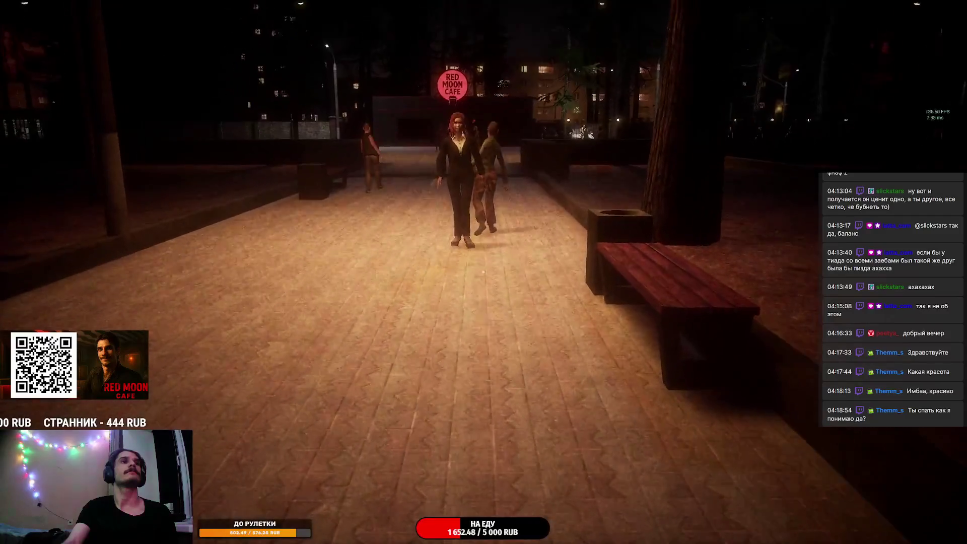
key("w")
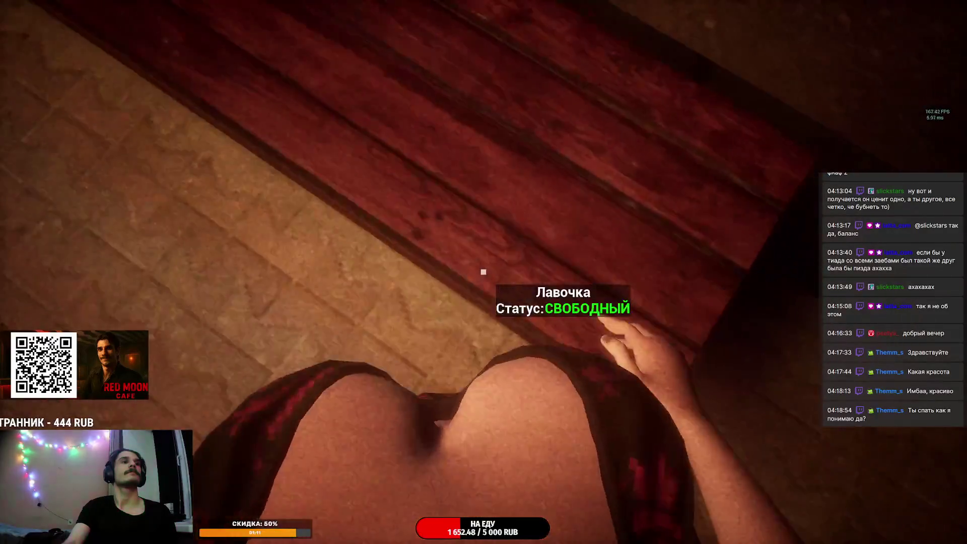
key("e")
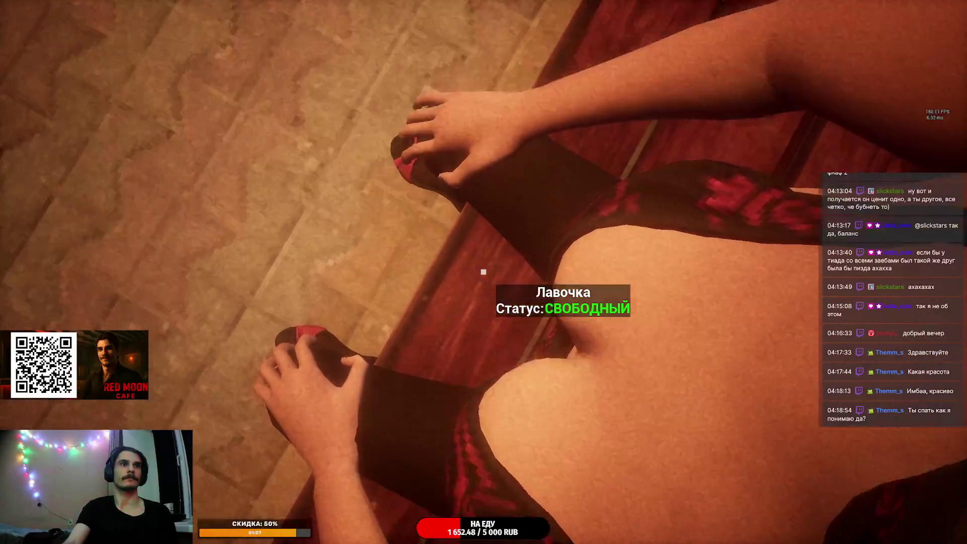
key("e")
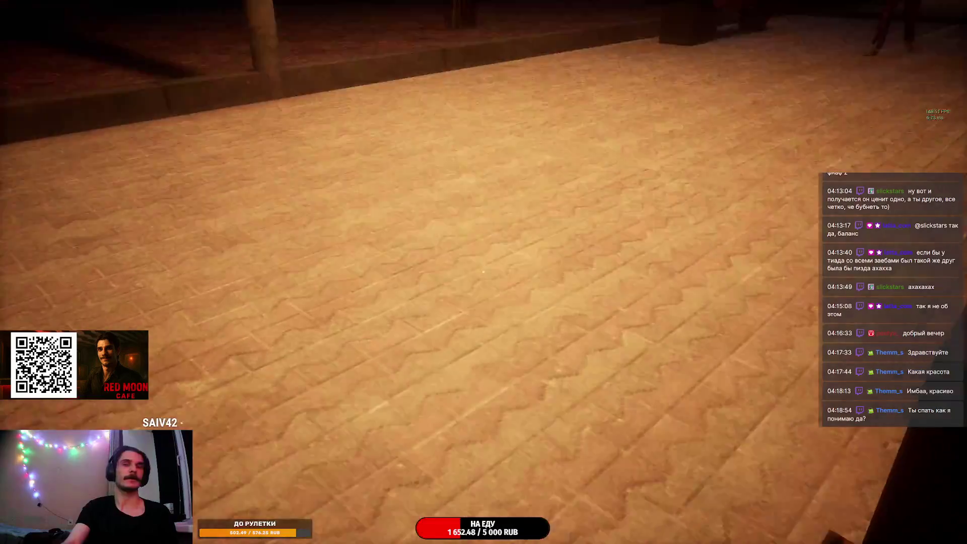
mouse_move(483, 272)
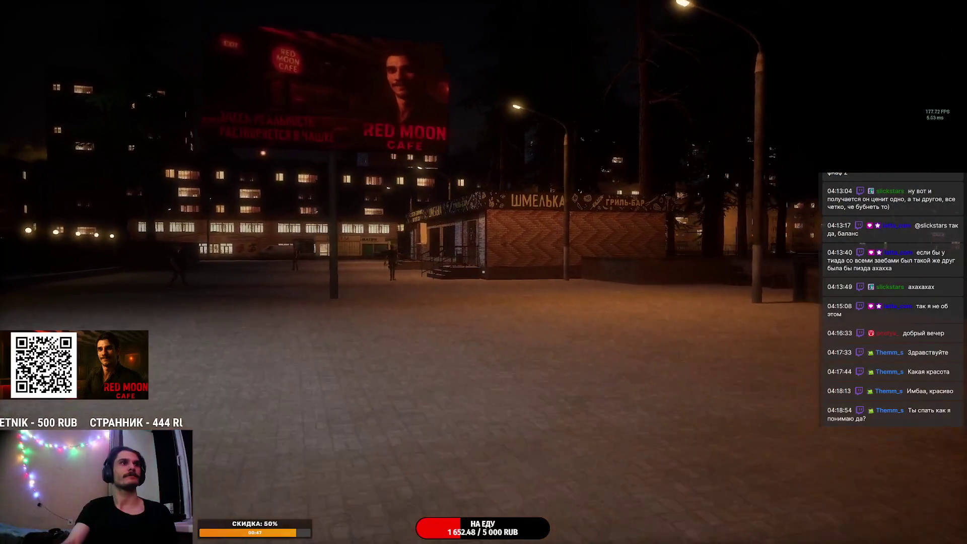
Step: Cross the square, touch a passerby with E, reach the Red Moon Cafe door and follow the fence
key("w")
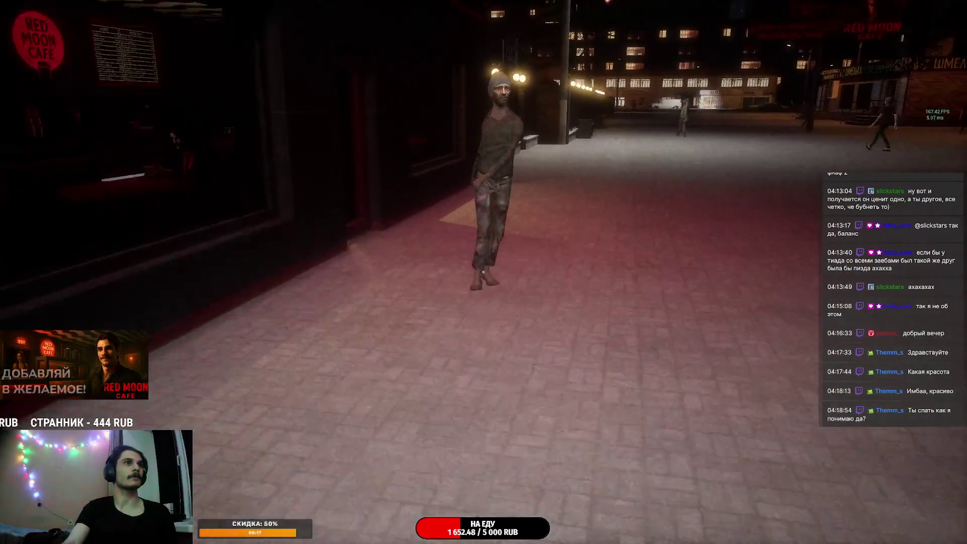
key("e")
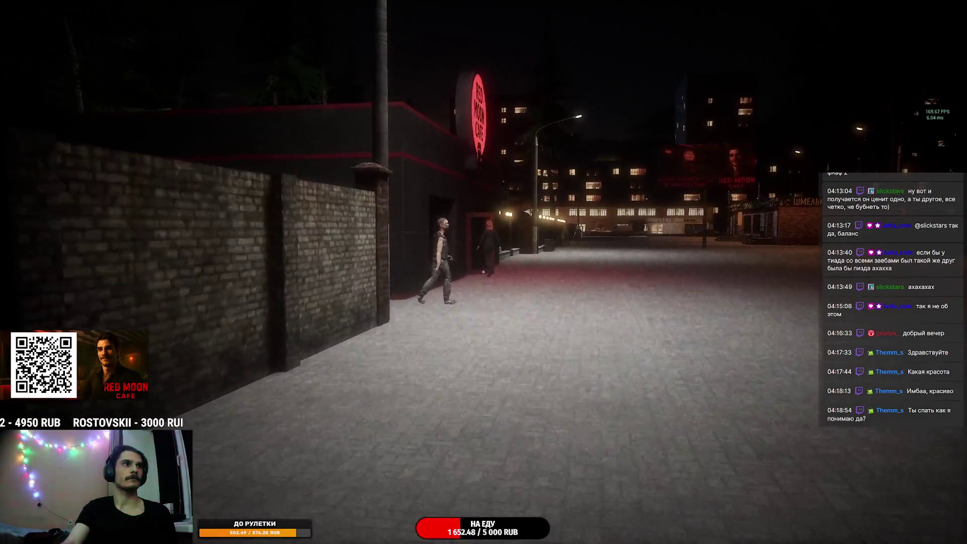
key("w")
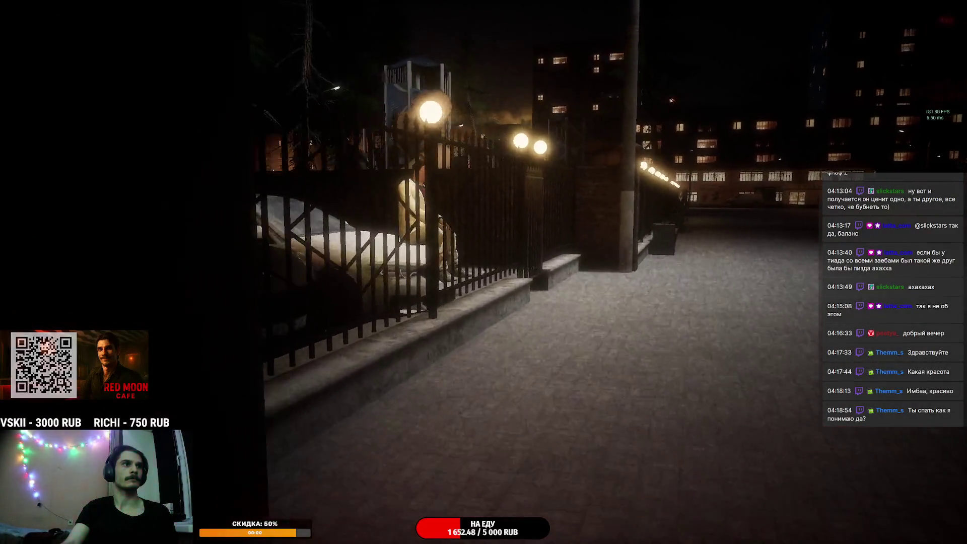
key("w")
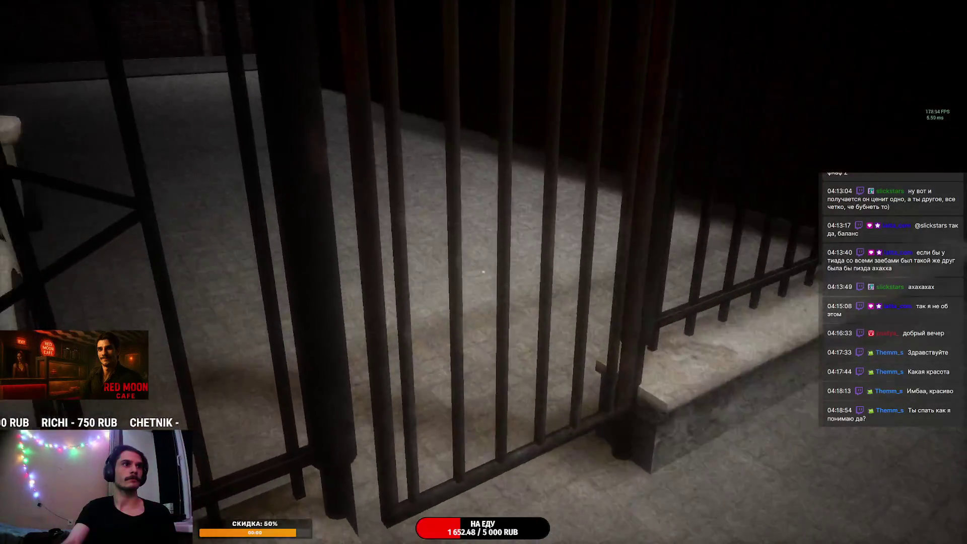